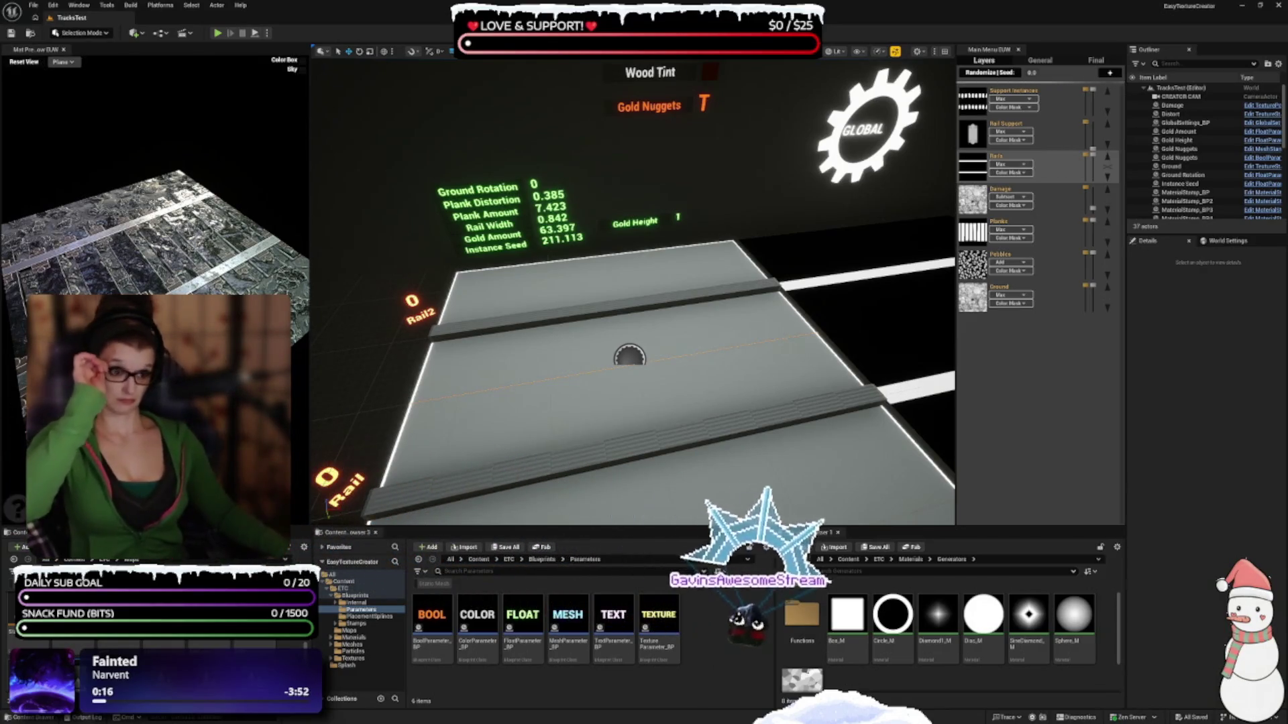
Check the Pebbles layer's Color Mask settings, select the Pebbles layer, and widen the outliner panel
scroll(592, 220, down, 2)
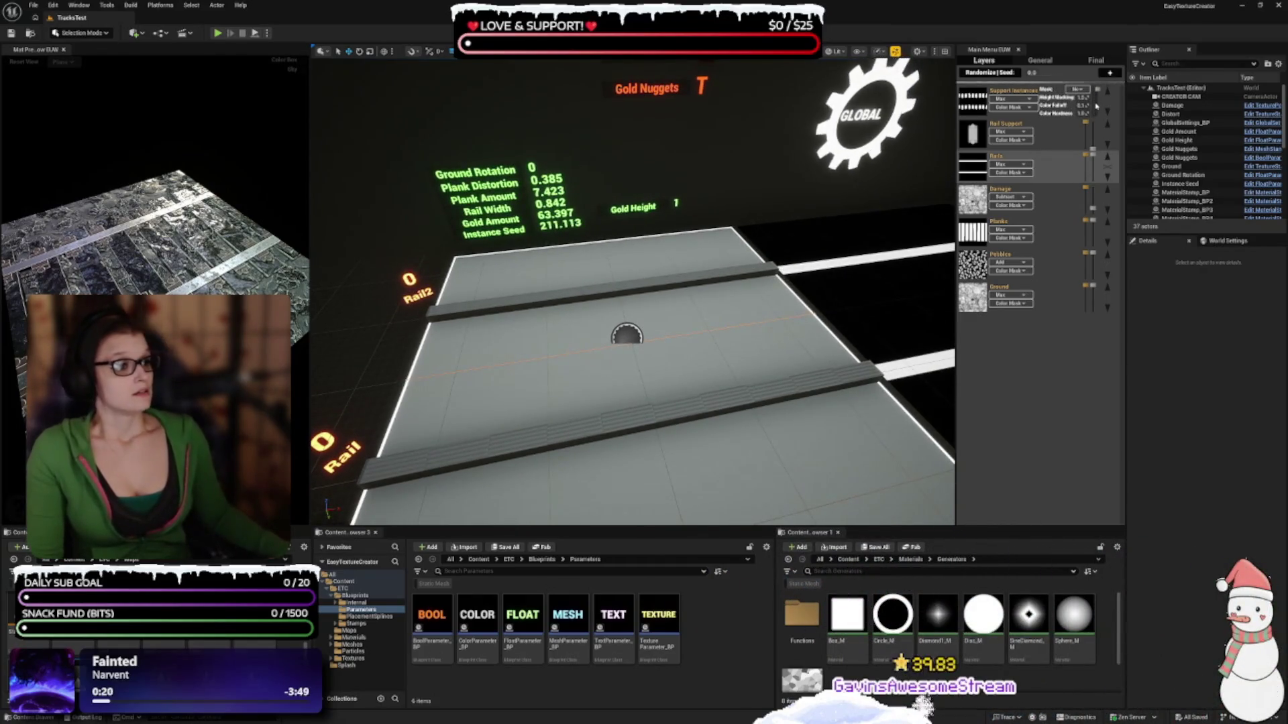
click(1008, 270)
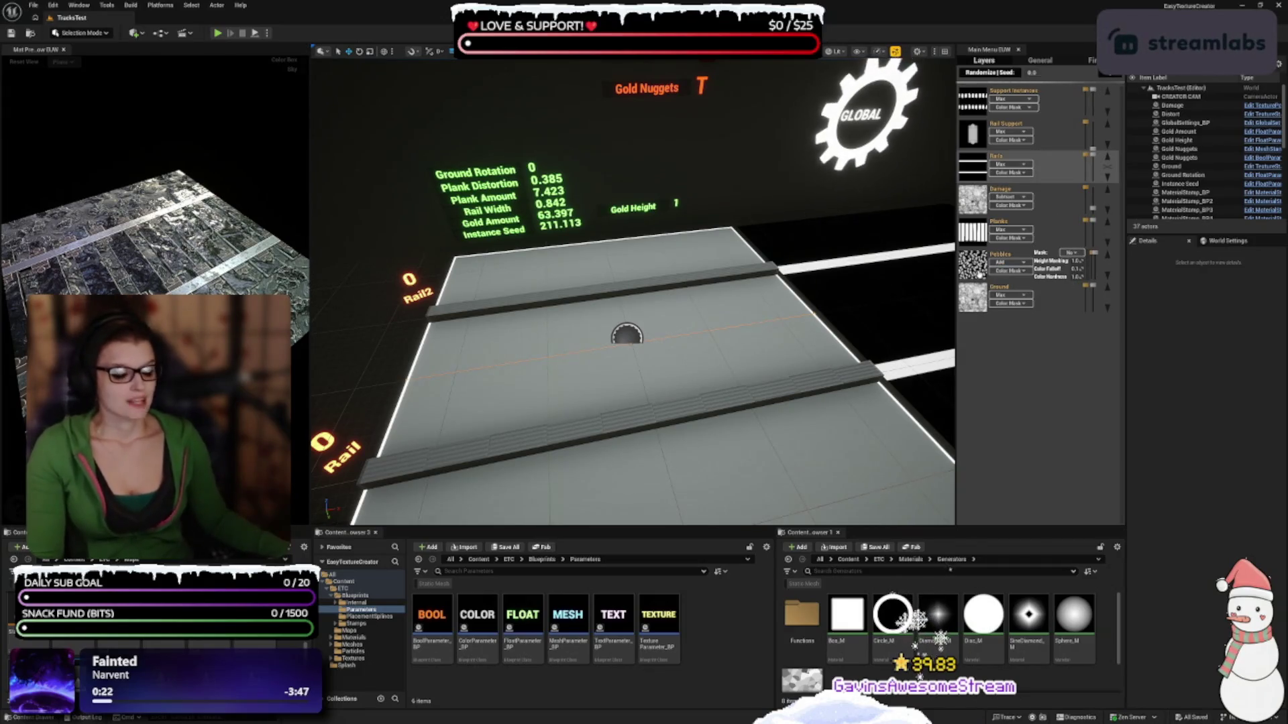
key(Escape)
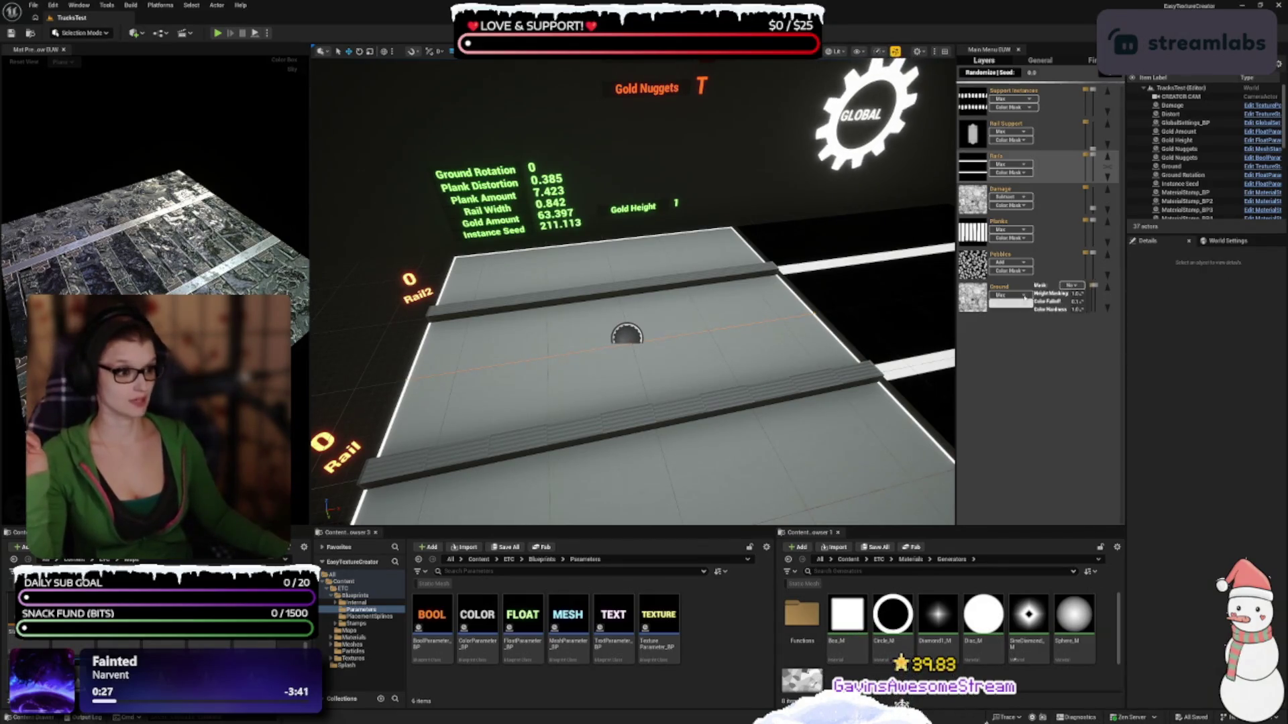
click(980, 270)
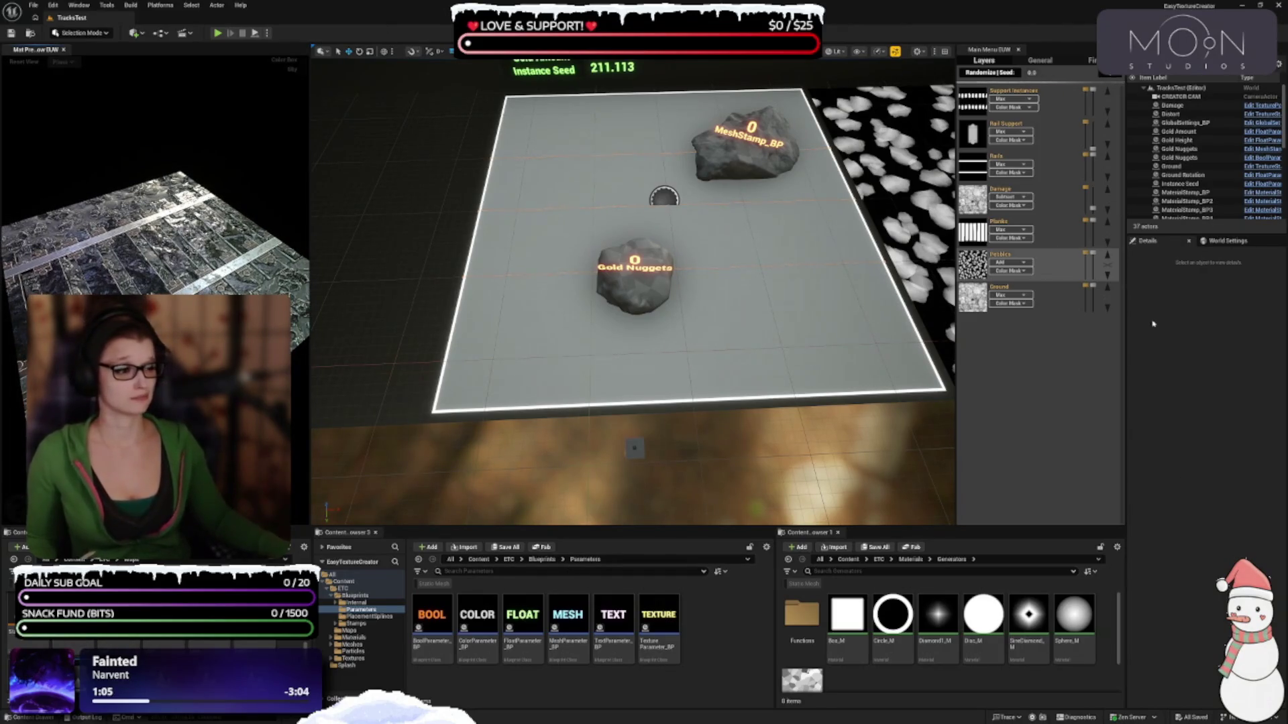
drag(1125, 315, 1110, 315)
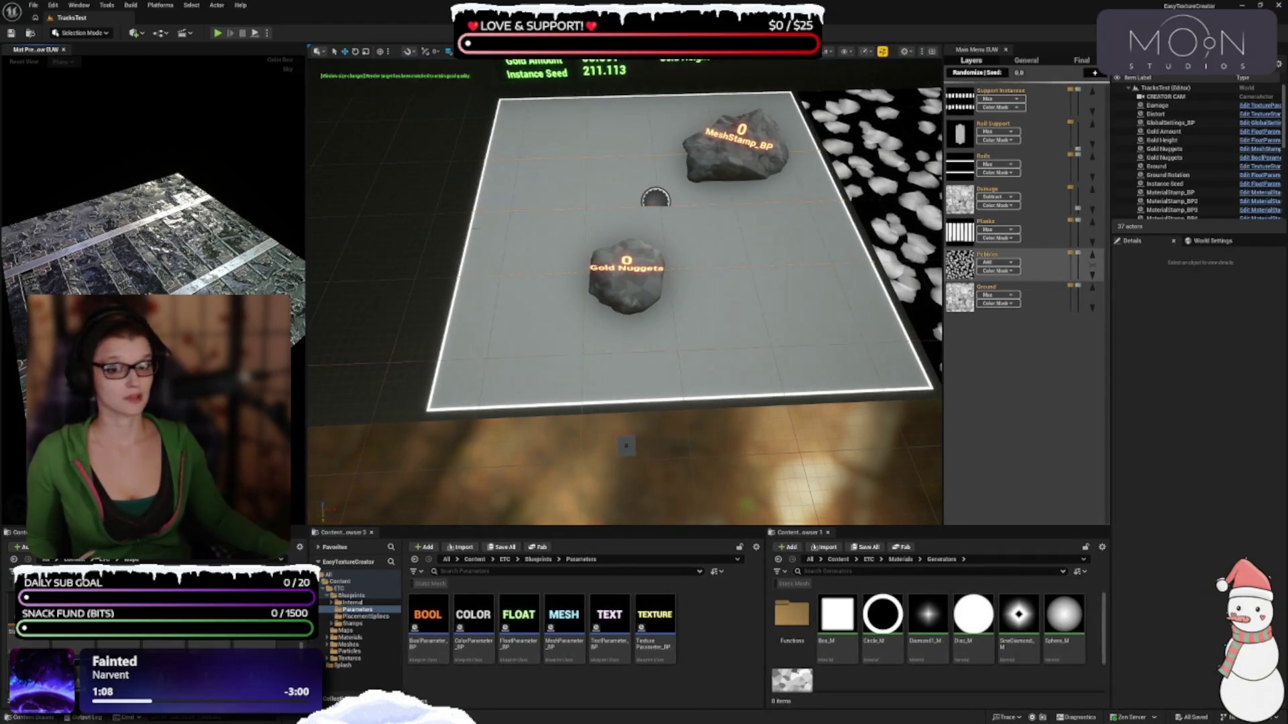
Lower the Application Scale in Editor Preferences > Appearance, then close the Preferences window
click(52, 5)
click(81, 131)
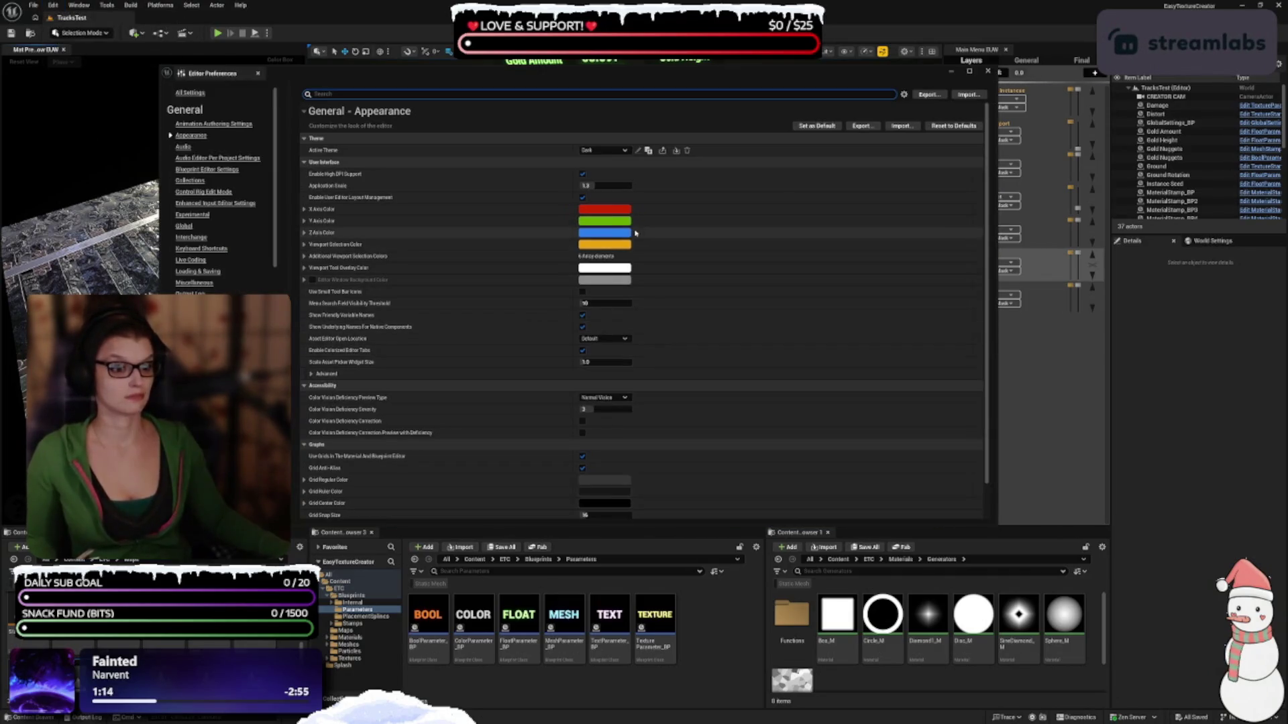
click(604, 185)
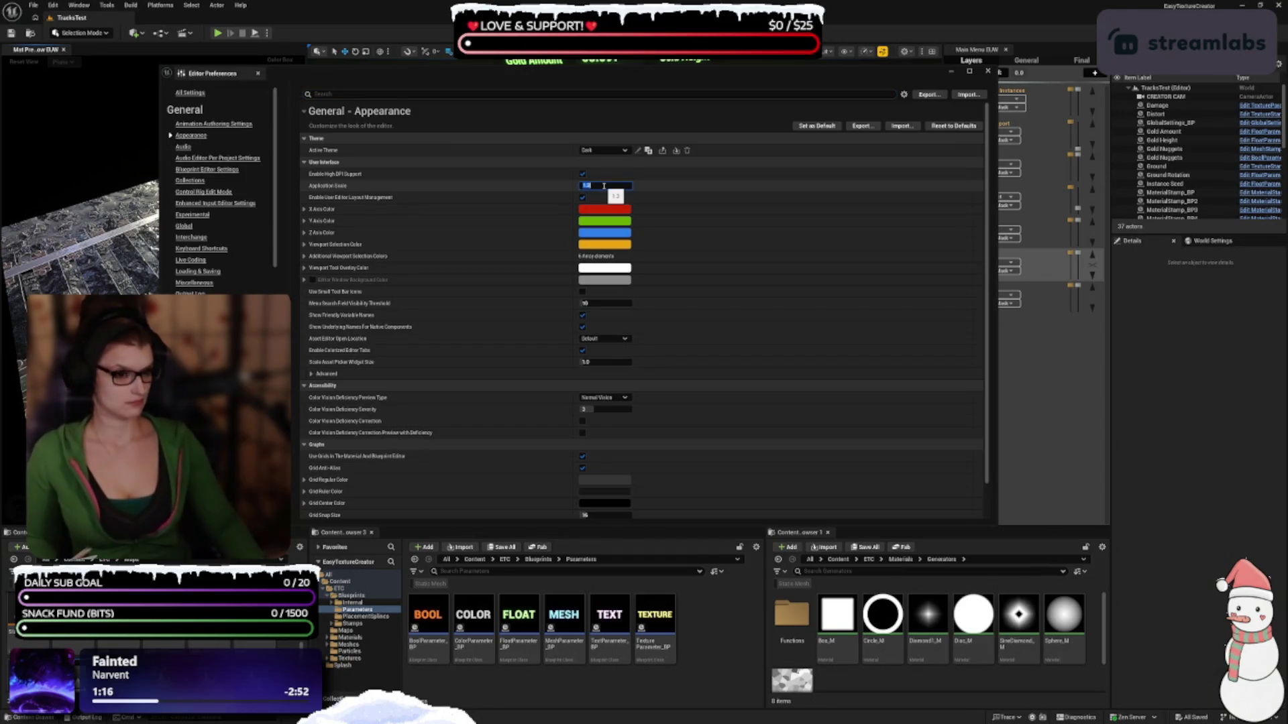
key(Return)
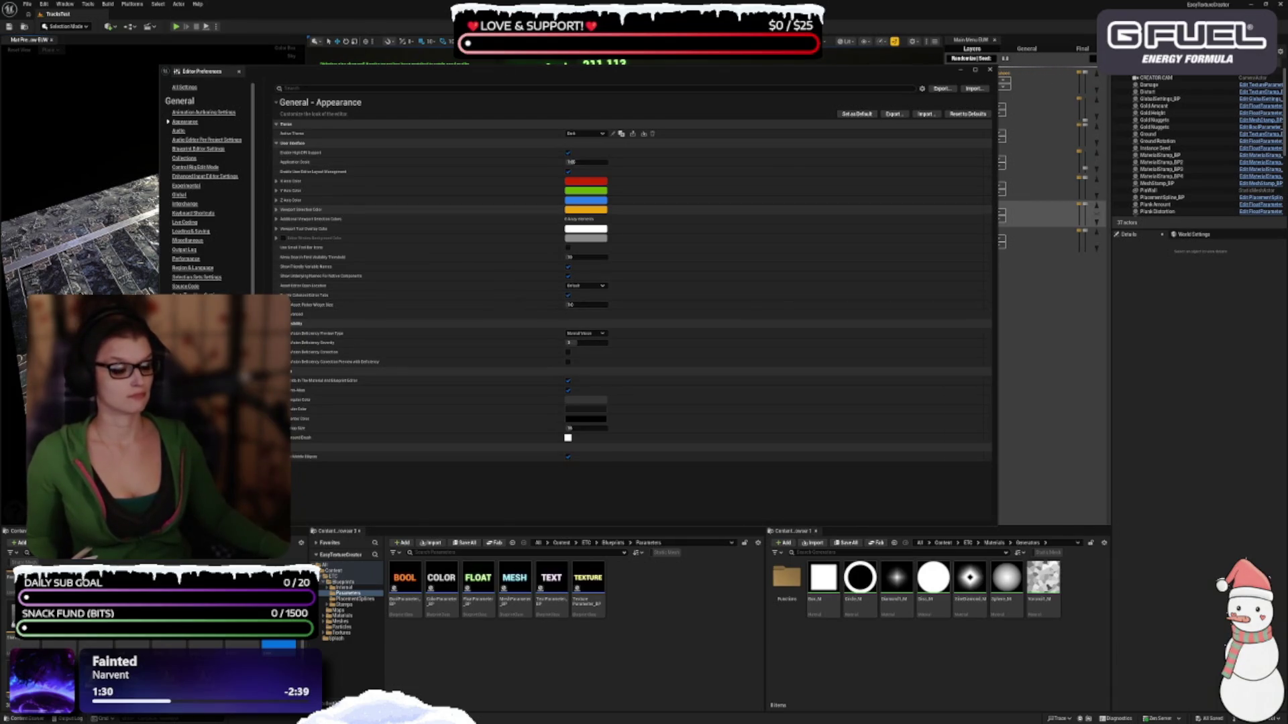
click(996, 278)
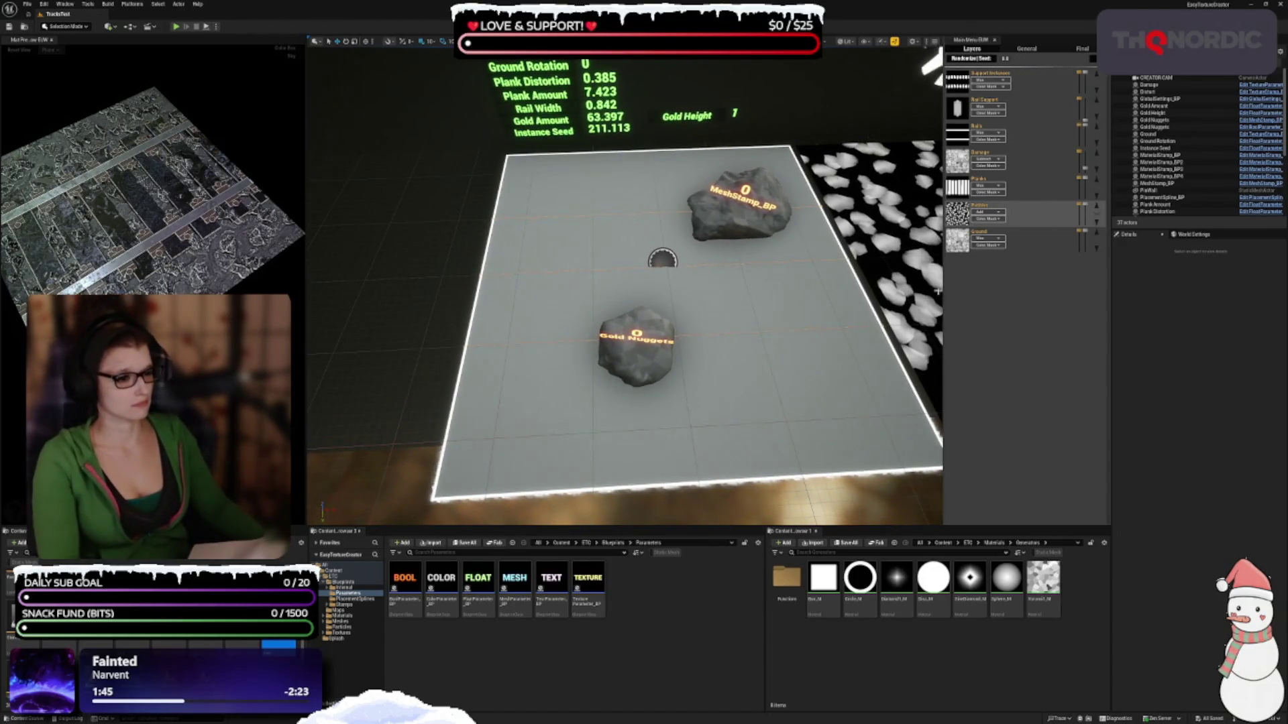
Widen the Layers panel, orbit the plank texture preview, and make the content browsers taller
drag(943, 290, 928, 293)
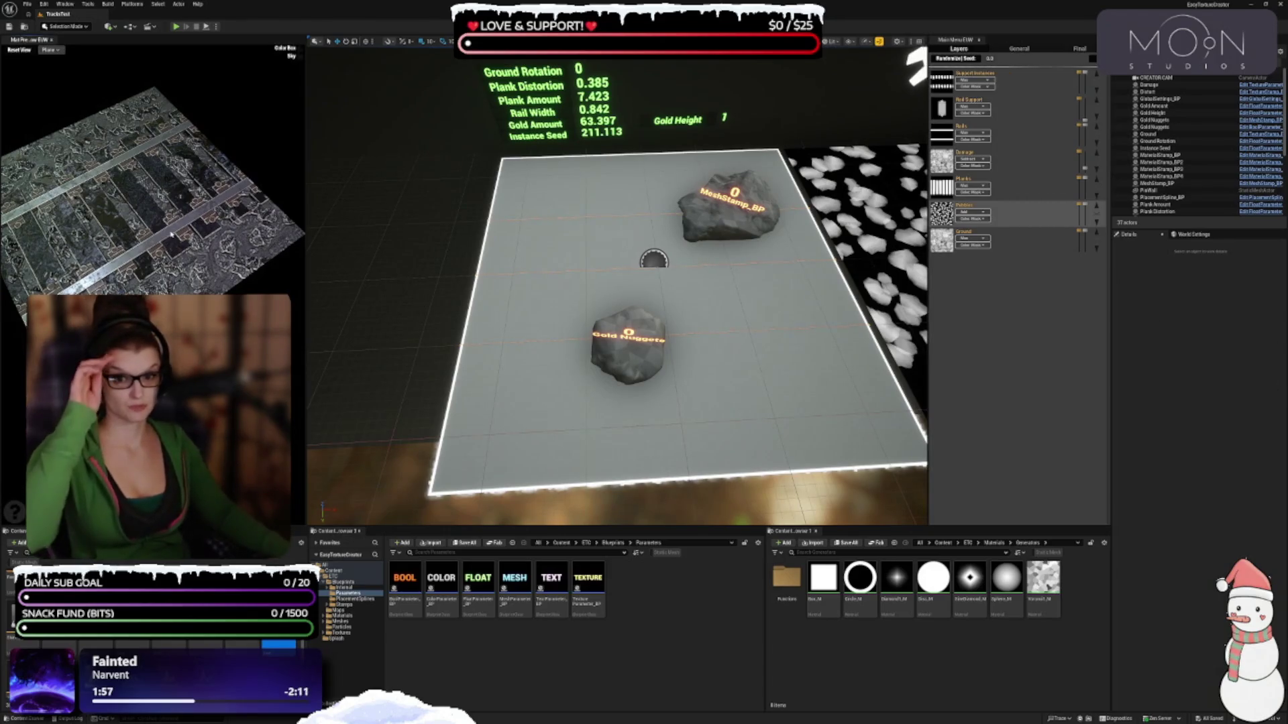
scroll(173, 217, down, 2)
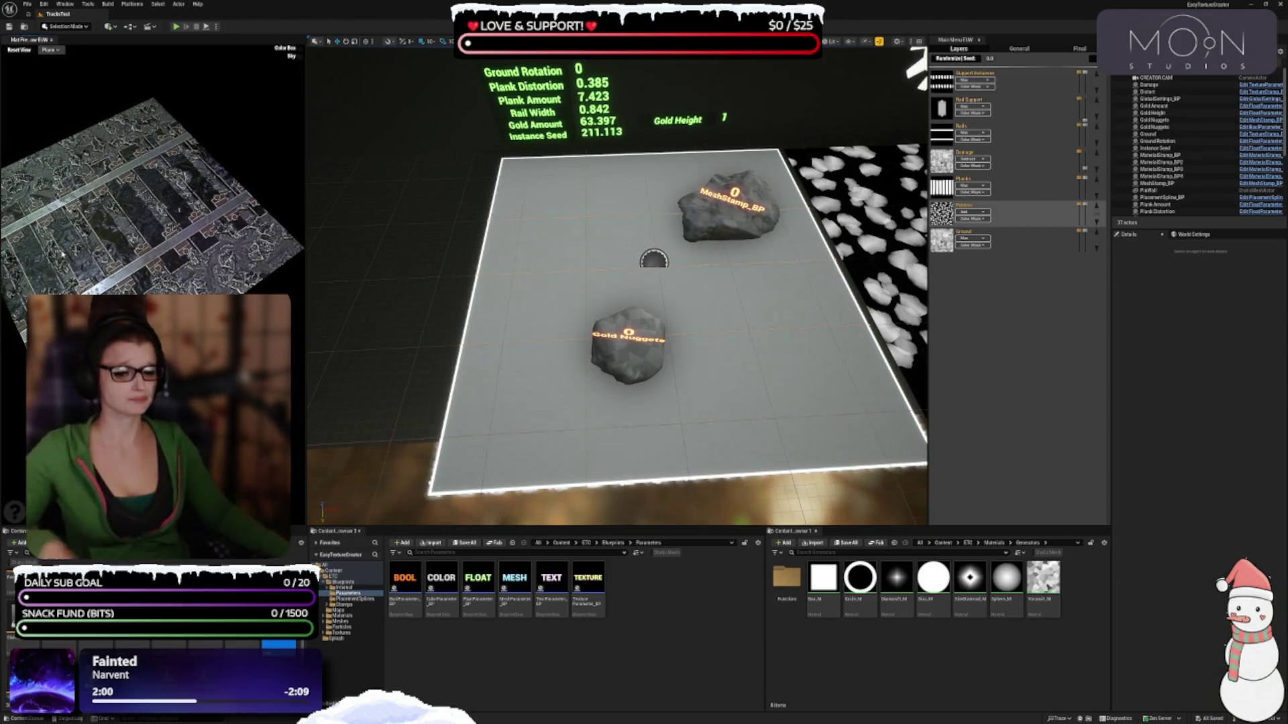
drag(63, 259, 173, 267)
scroll(173, 266, down, 3)
scroll(173, 255, up, 5)
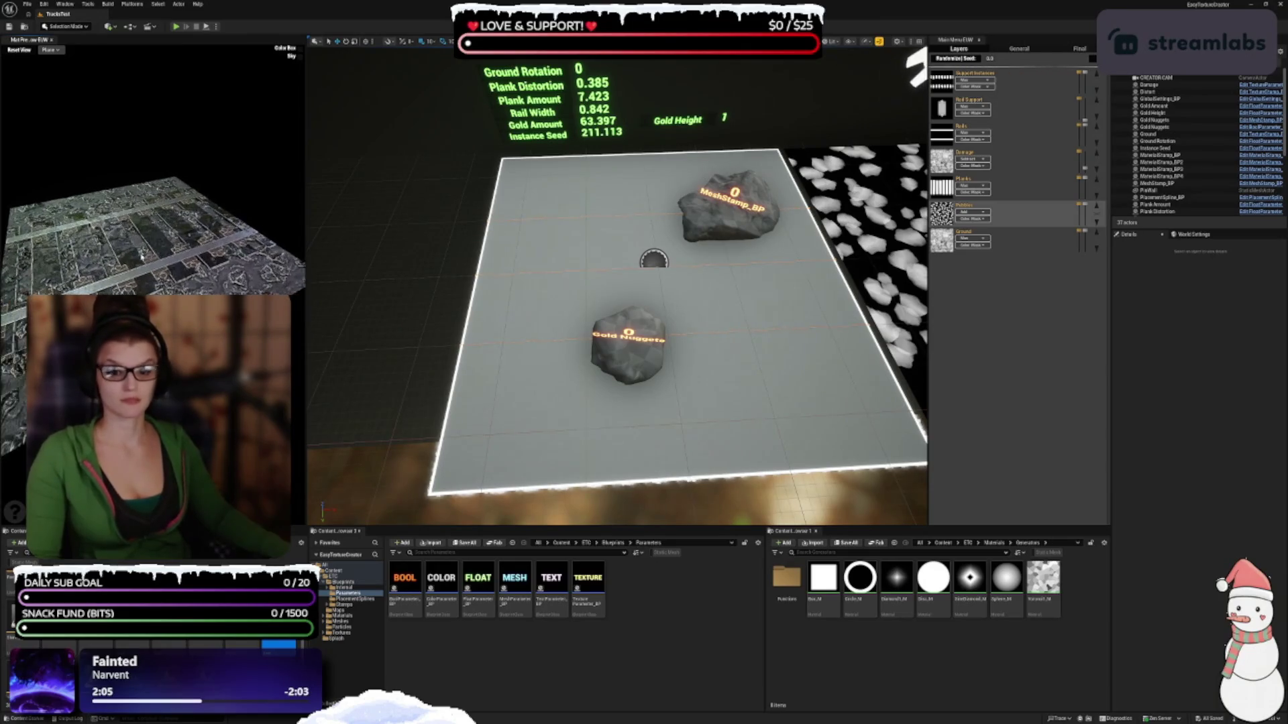
drag(173, 255, 168, 258)
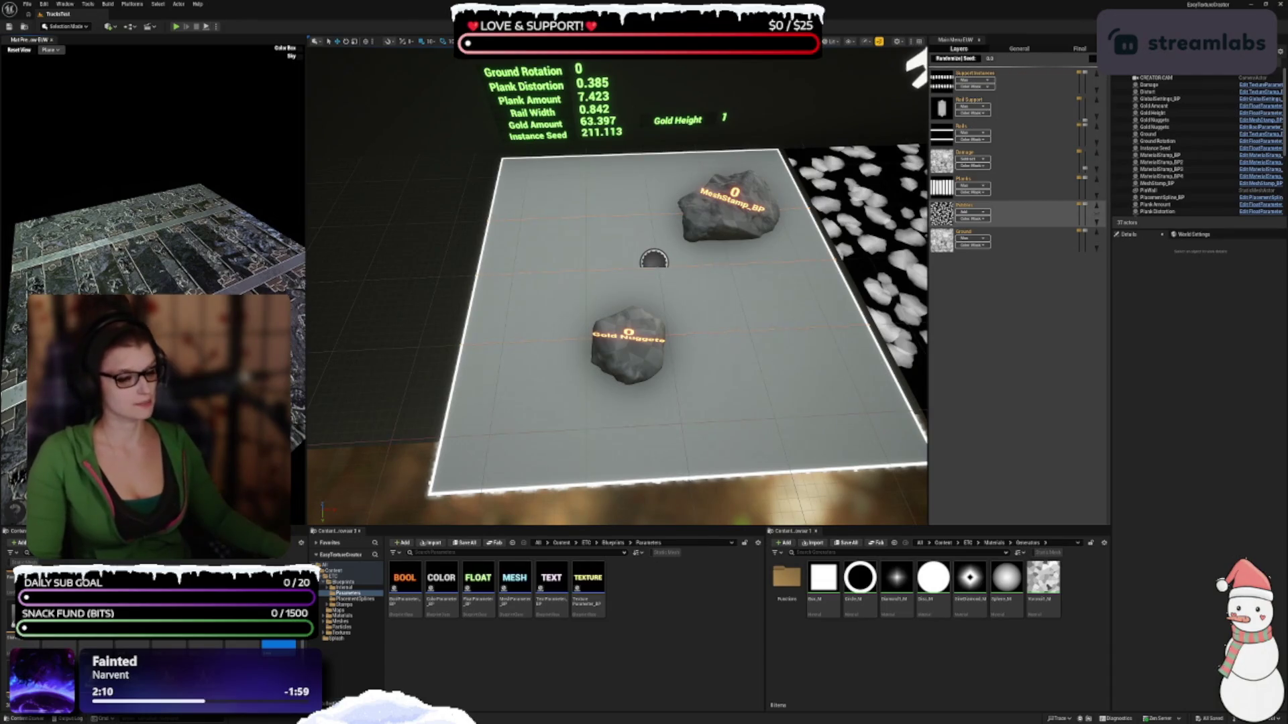
drag(167, 528, 168, 503)
mouse_move(948, 222)
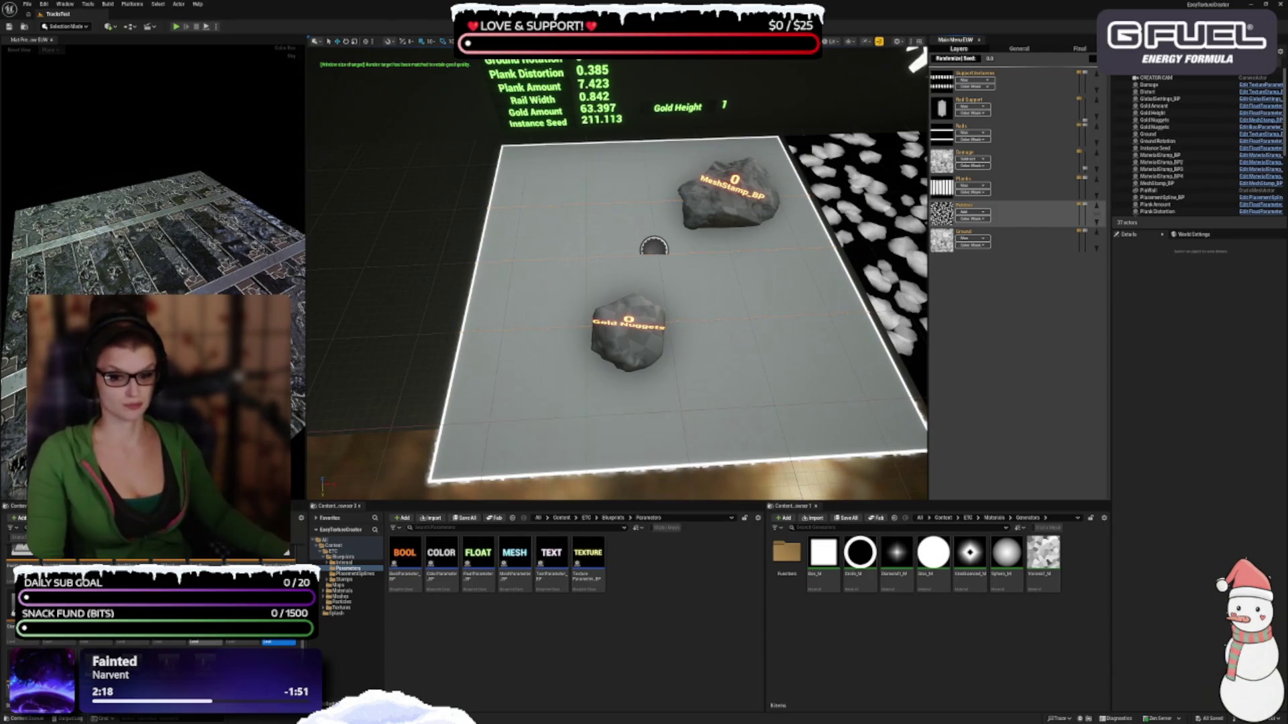
Search the content browser for 'Metal'
text(Metal)
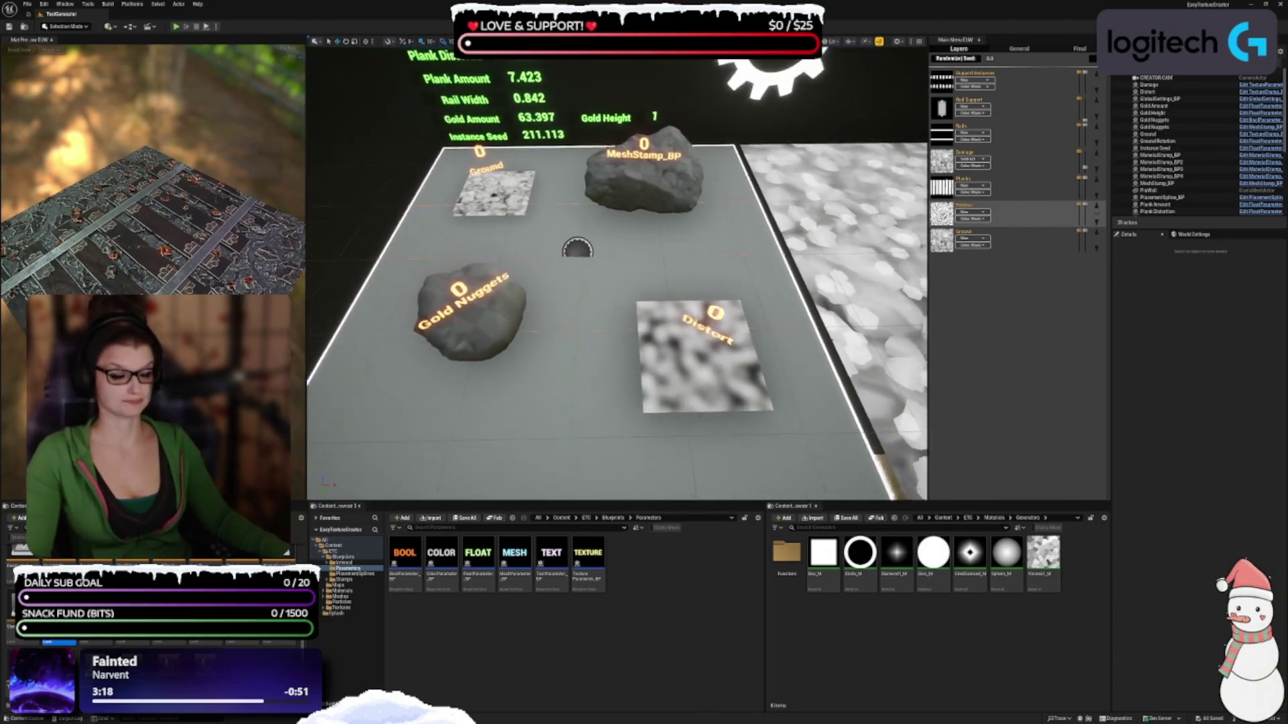
Browse the Stamps, PlacementSplines and Parameters folders and give the content browsers slightly more height
click(350, 579)
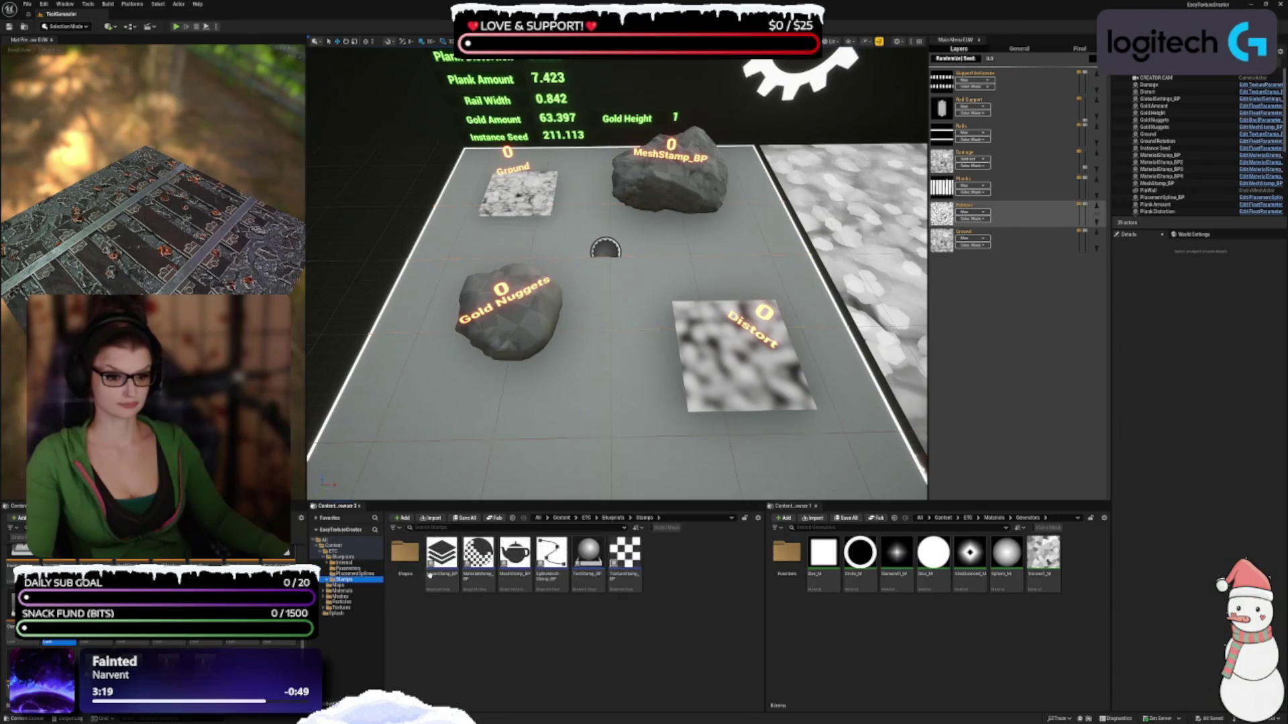
click(359, 574)
click(349, 568)
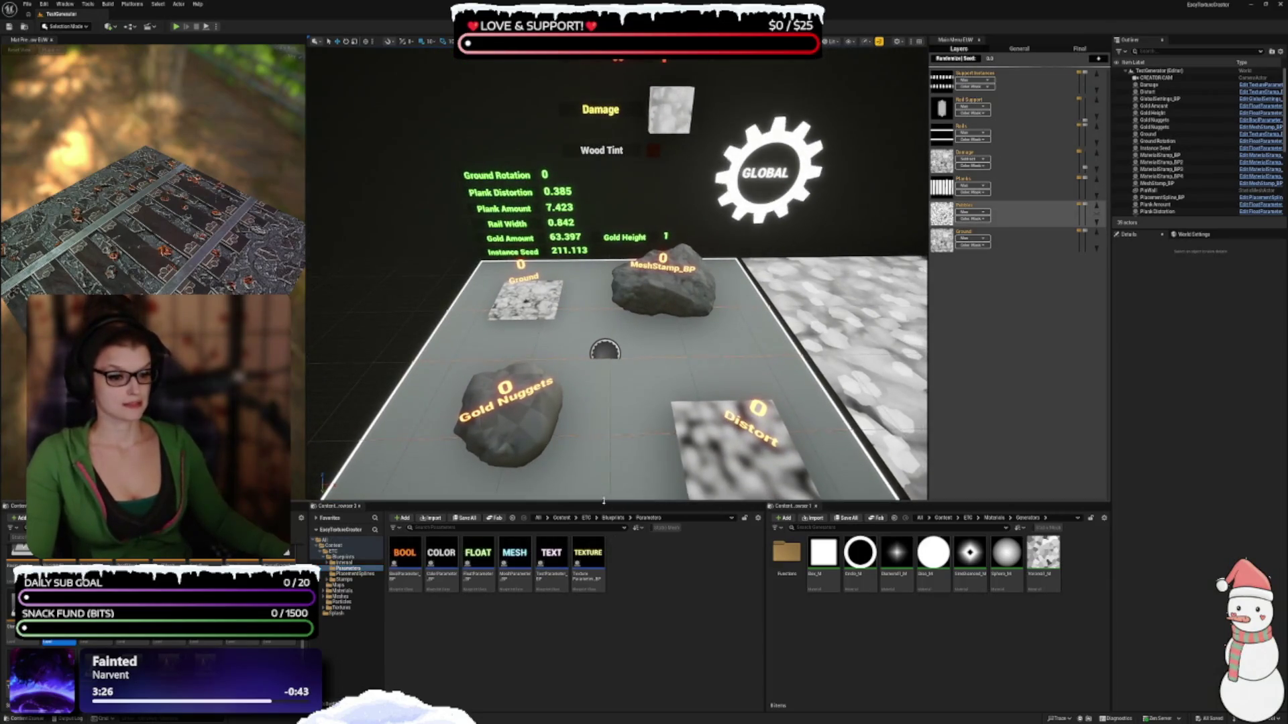
drag(604, 507, 593, 505)
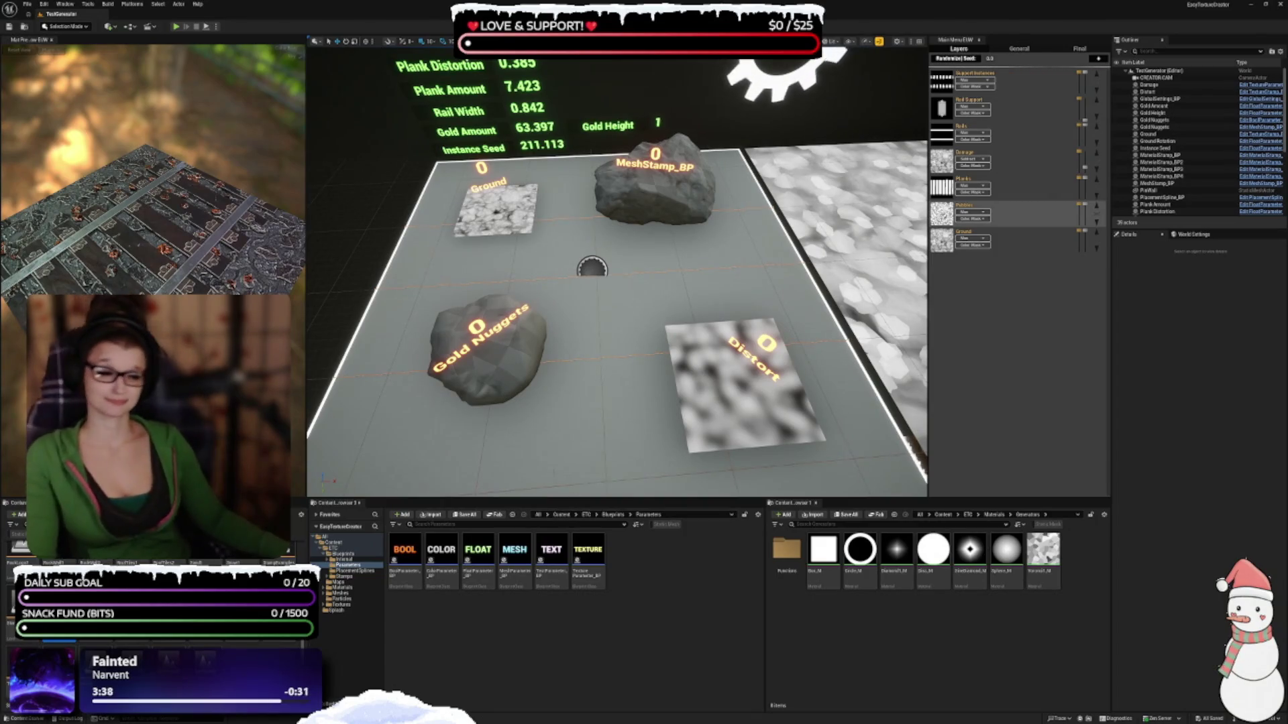
mouse_move(980, 215)
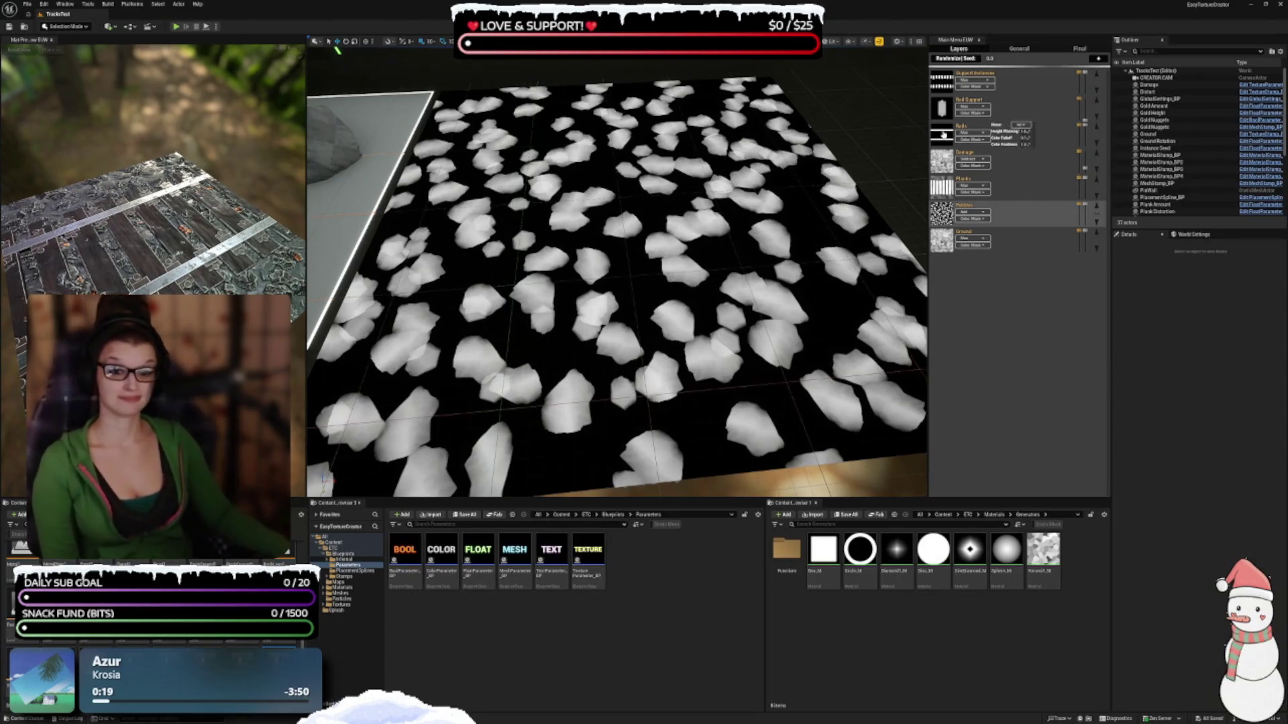
Frame the whole scene in the viewport, then reset the texture preview and tilt it
scroll(617, 289, down, 10)
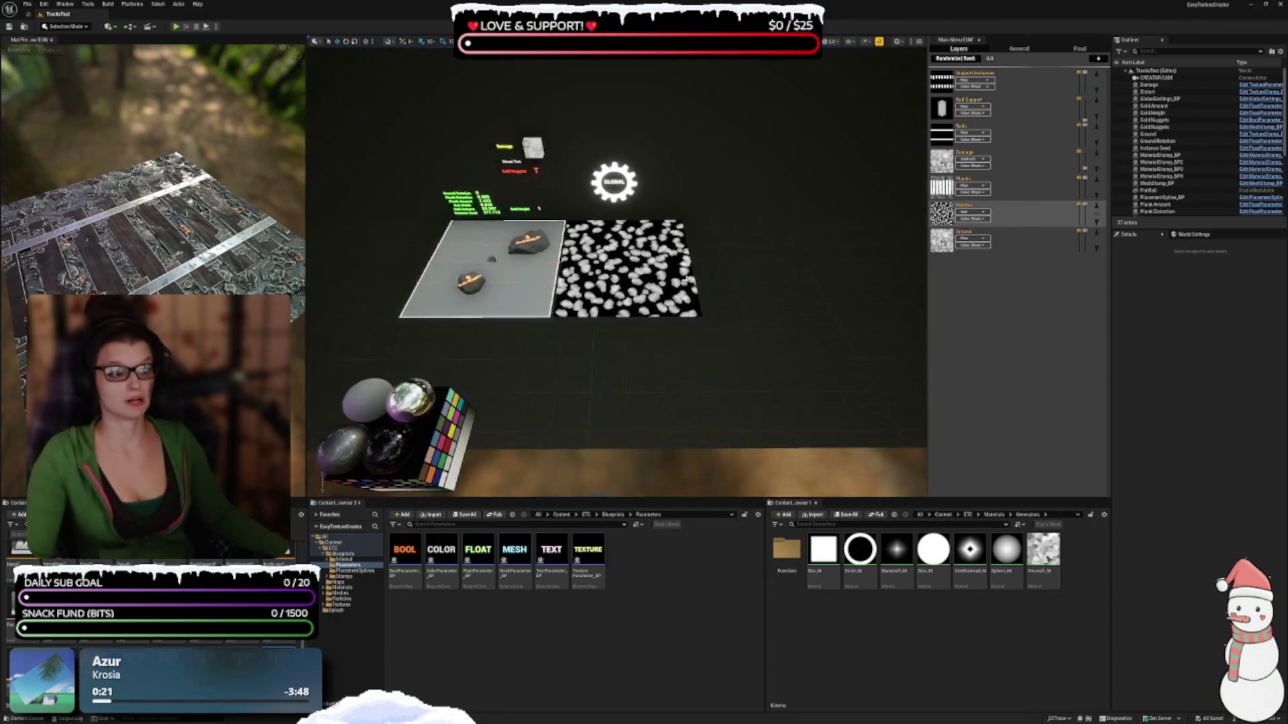
scroll(617, 288, up, 6)
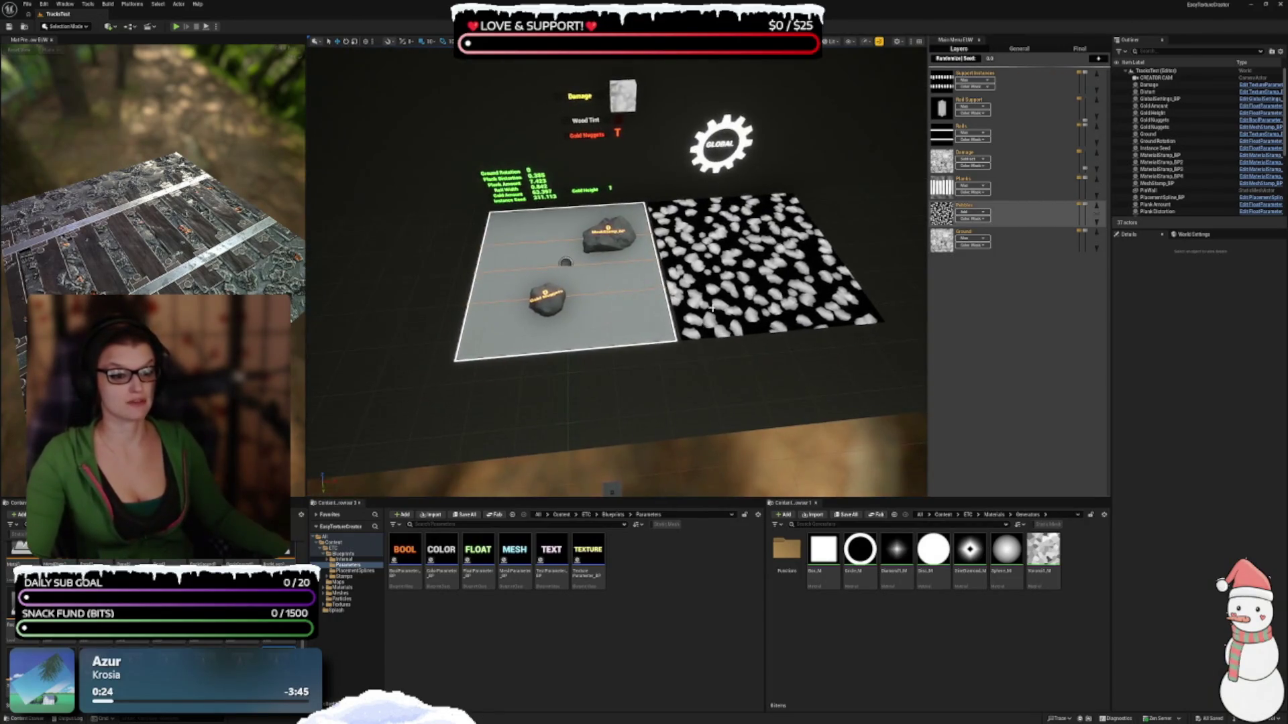
scroll(717, 323, up, 4)
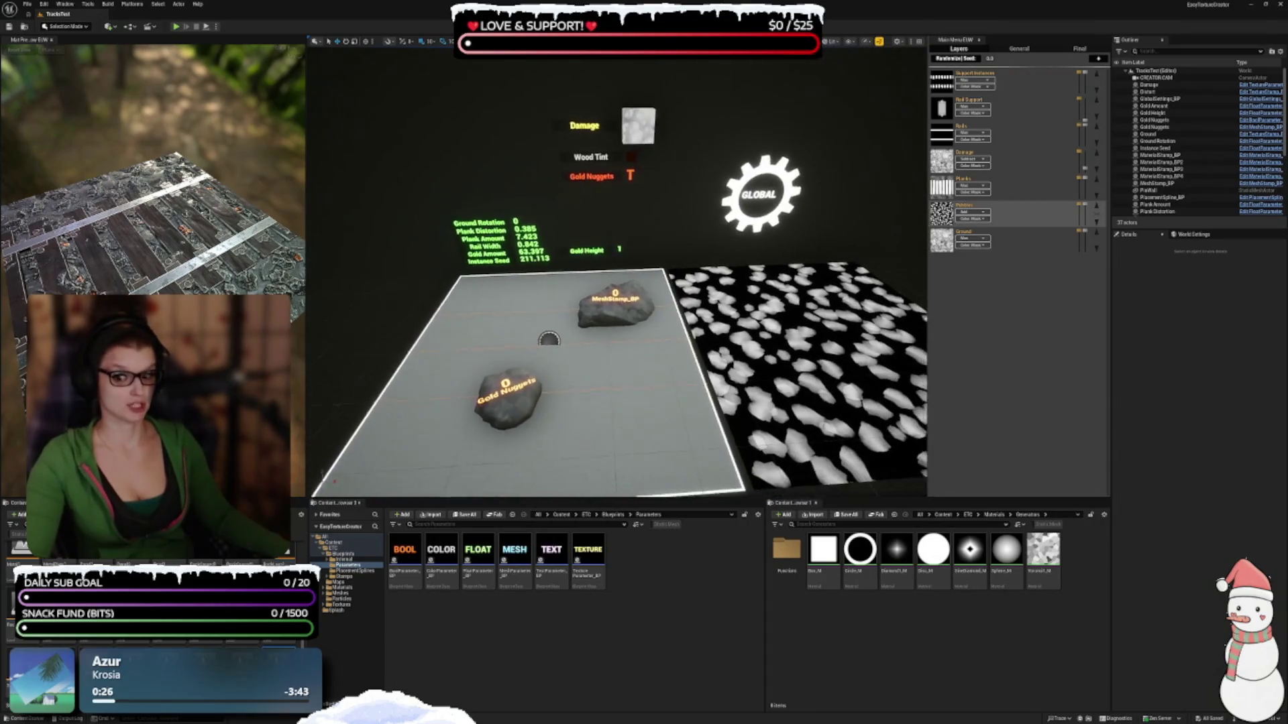
scroll(717, 322, down, 3)
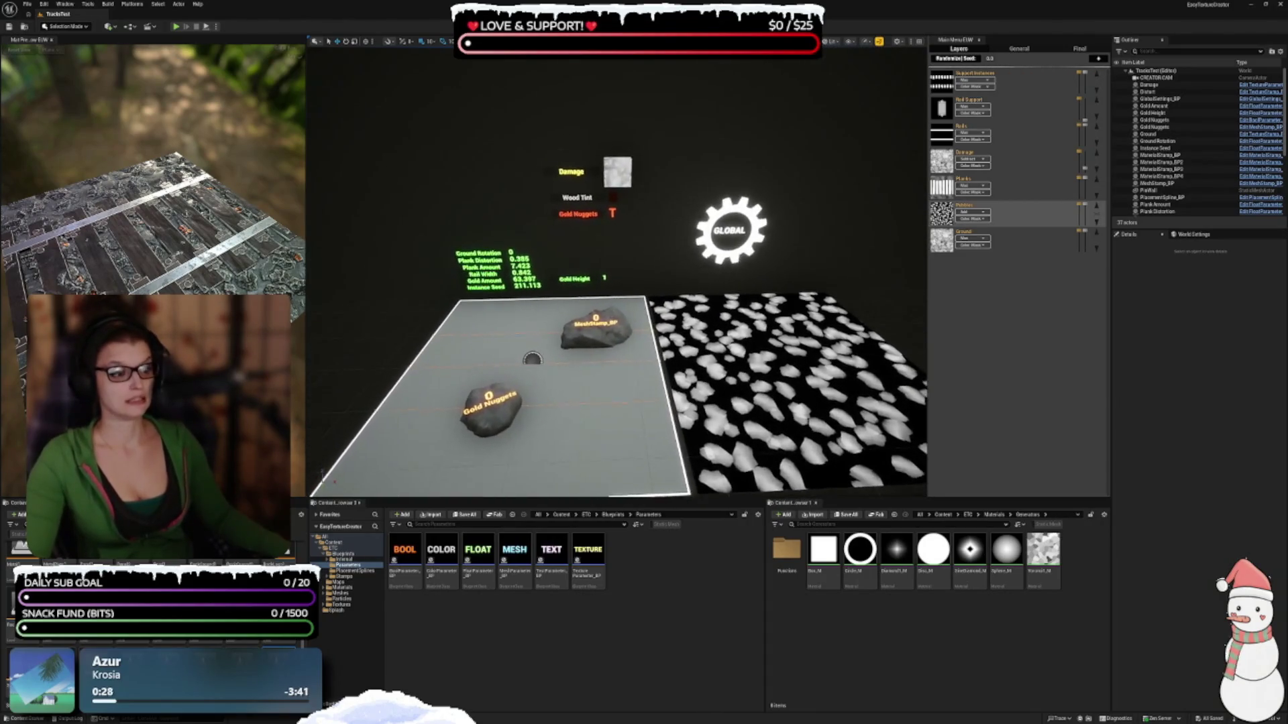
drag(716, 323, 782, 329)
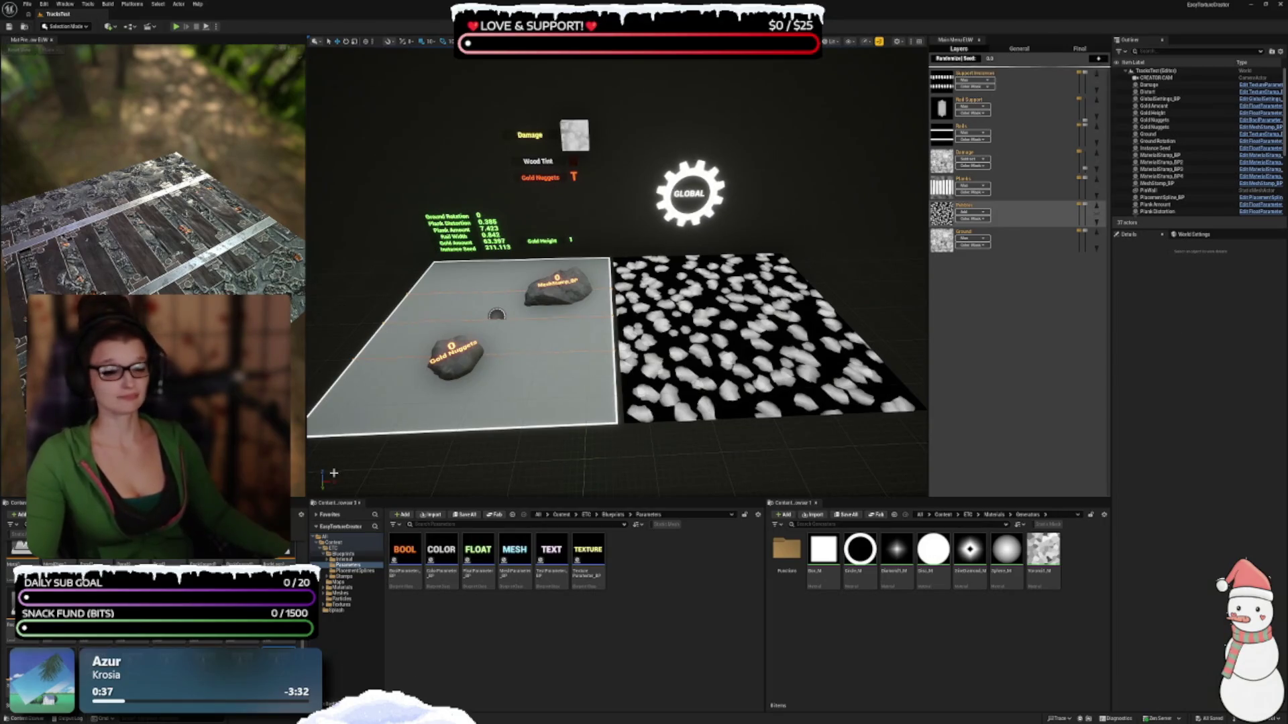
drag(841, 376, 460, 224)
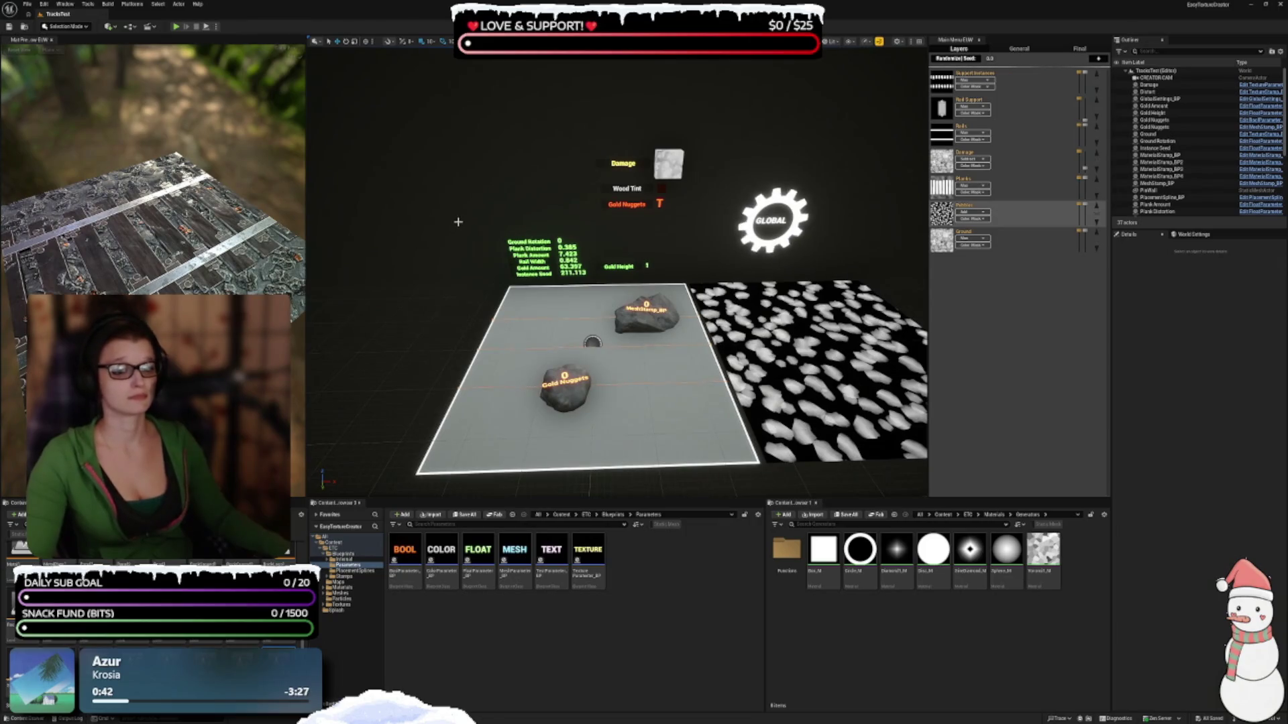
click(19, 50)
drag(154, 242, 114, 296)
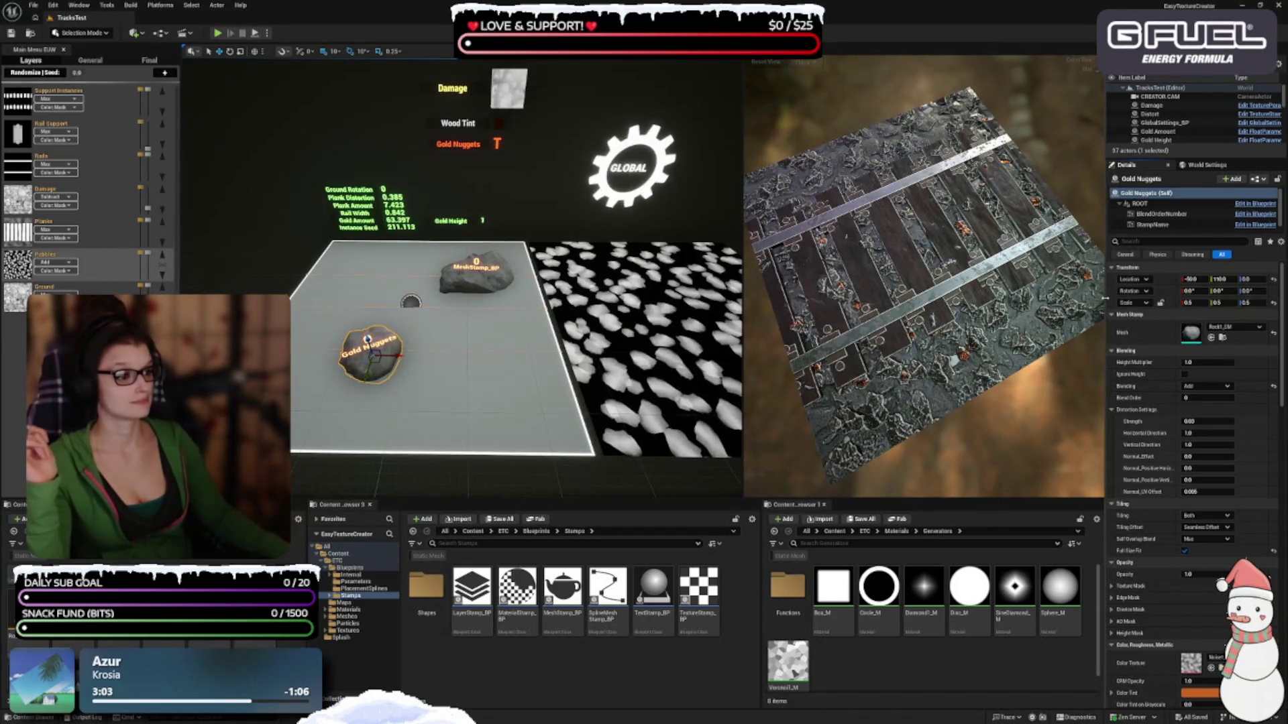
Widen the Details panel and its property-name column, and widen both content browsers
drag(1107, 305, 1096, 302)
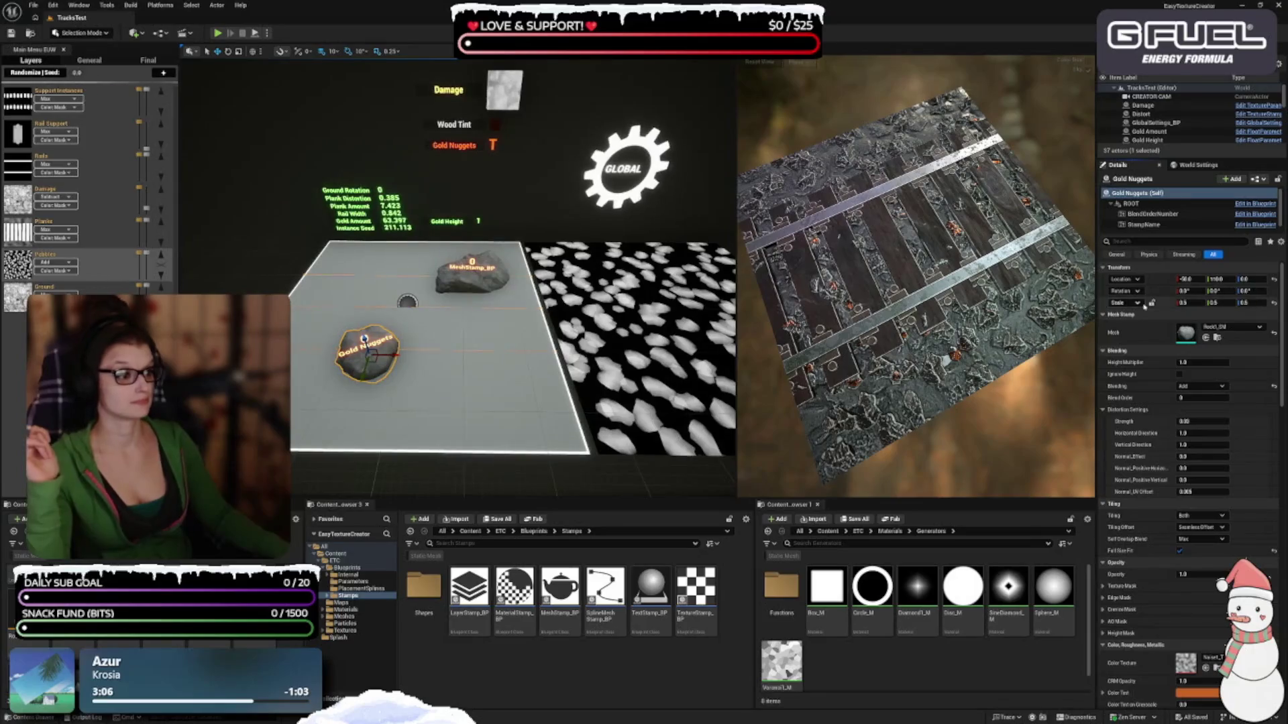
drag(1171, 286, 1172, 281)
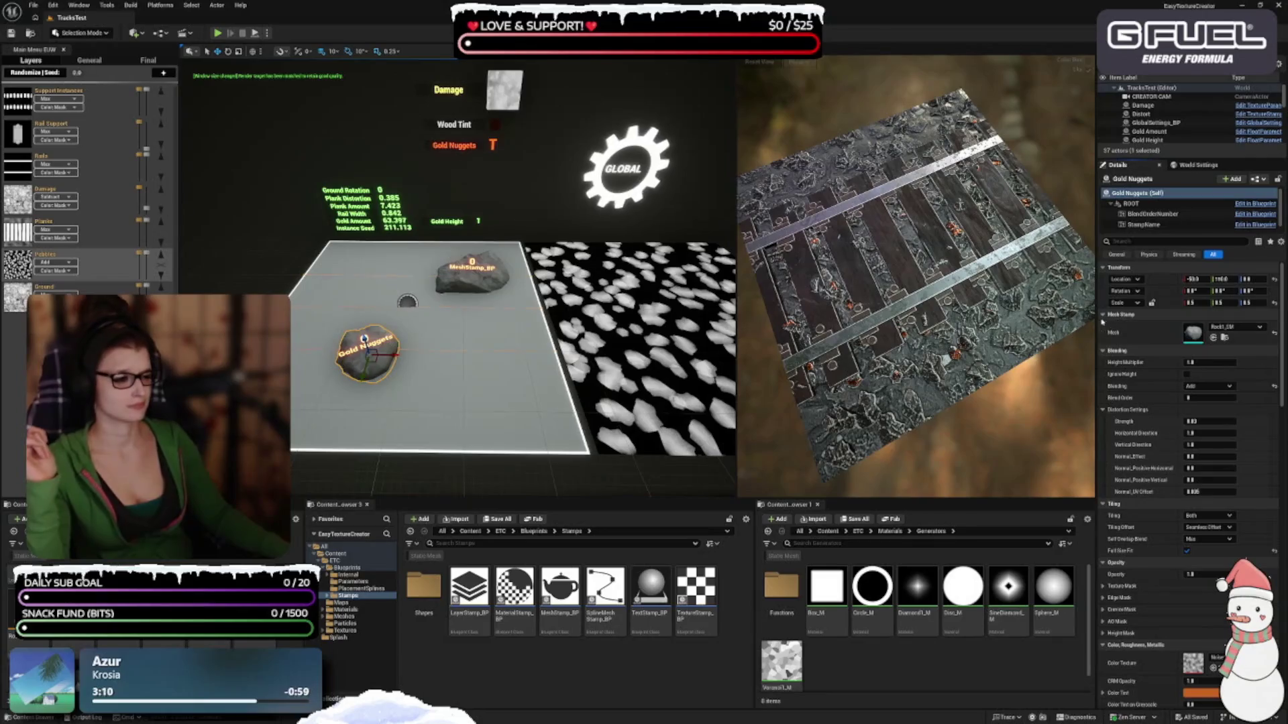
drag(1096, 309, 1092, 314)
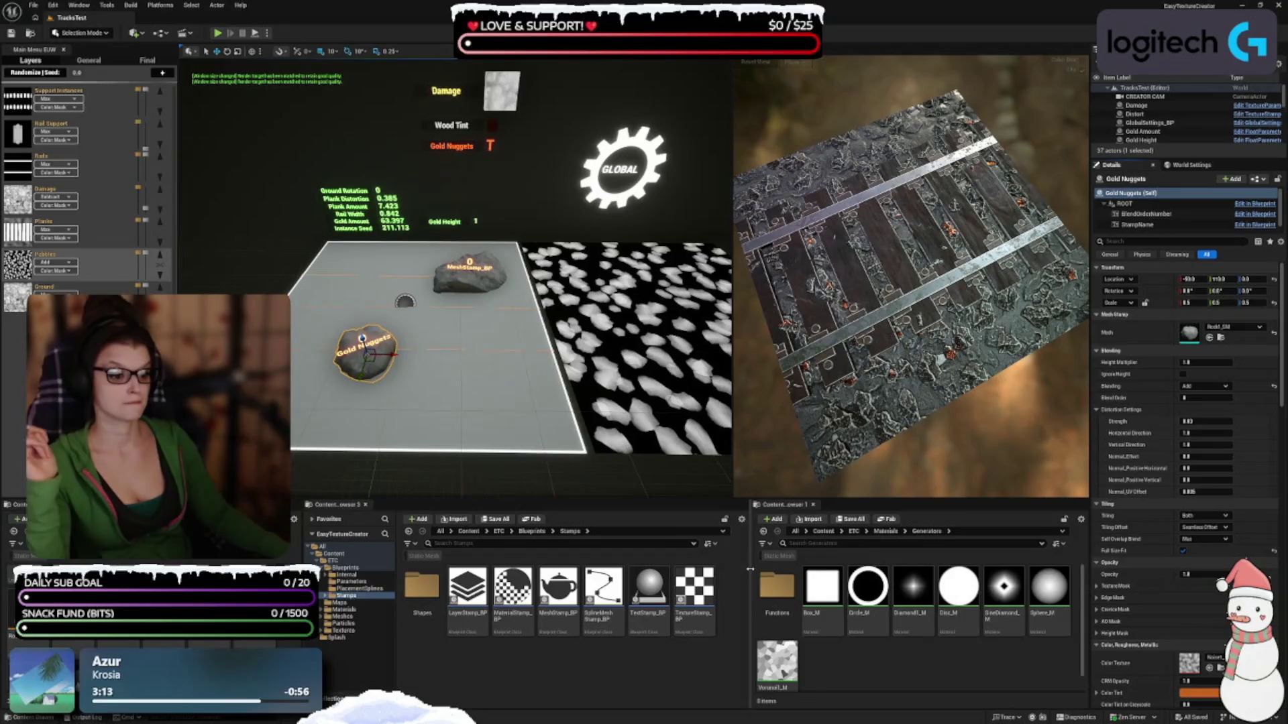
drag(750, 584, 743, 584)
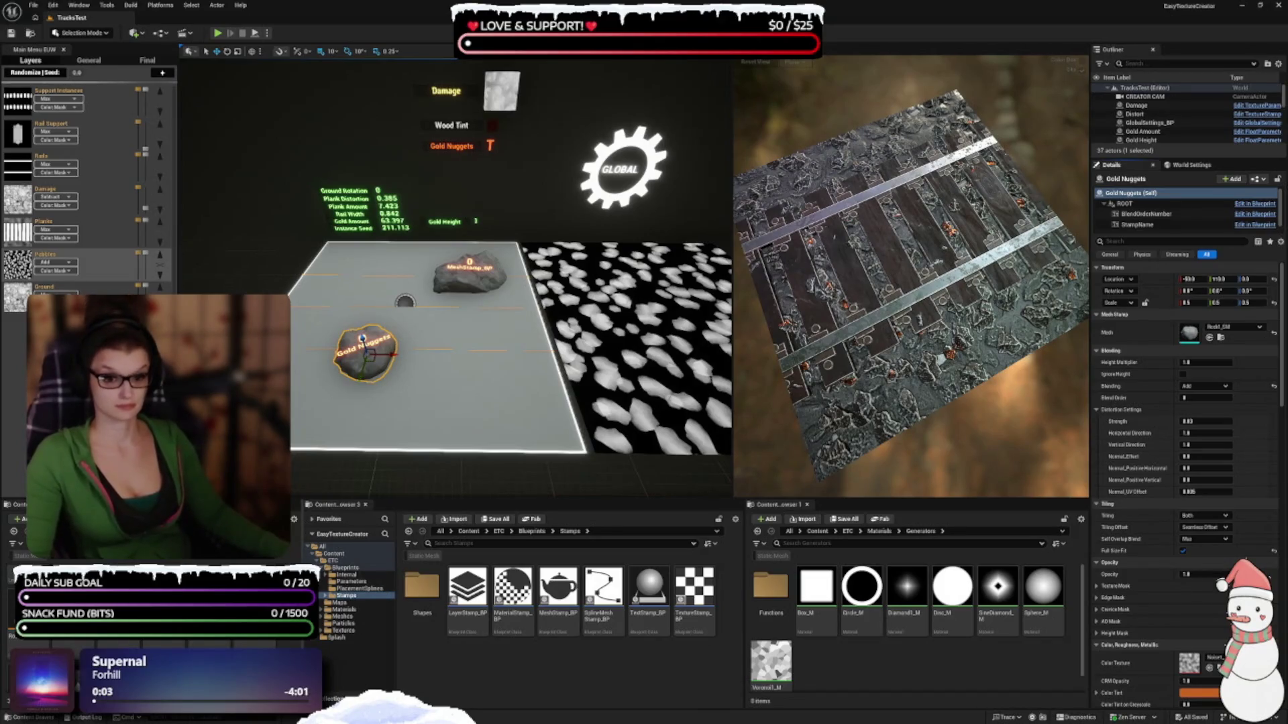
drag(301, 670, 291, 671)
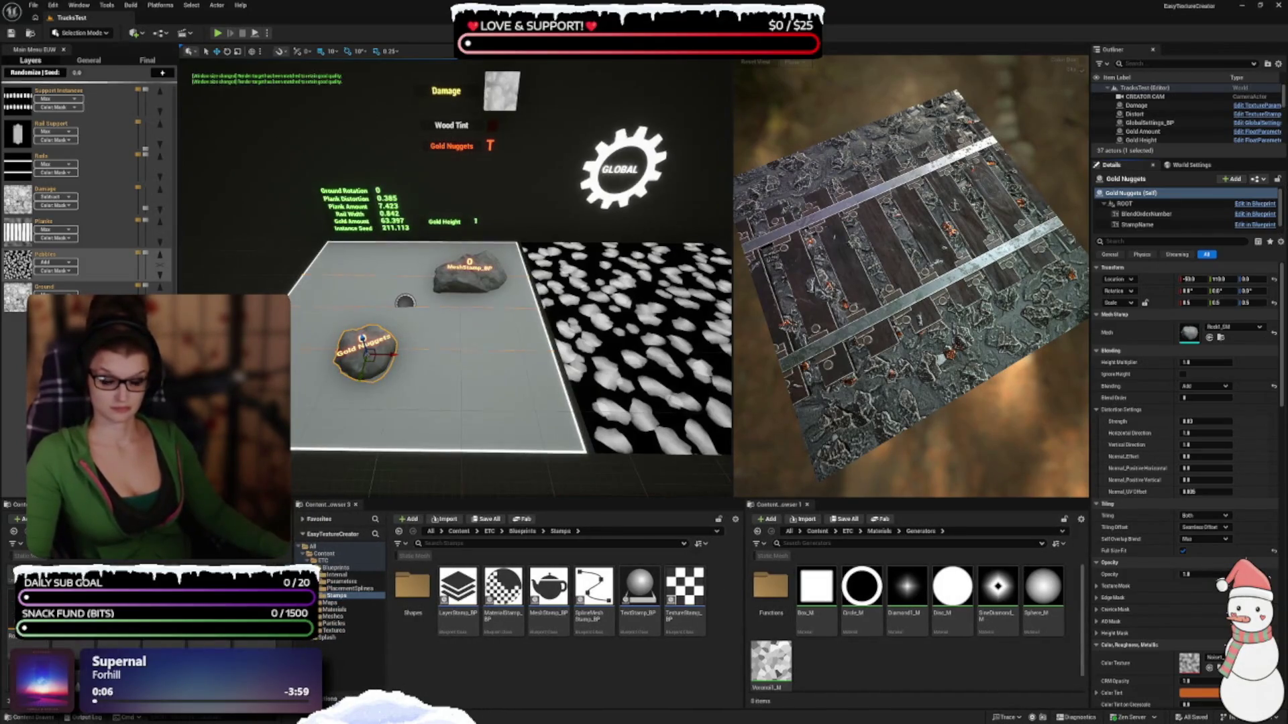
Switch the content browser's view from tiles to List view, then to Column view
click(295, 519)
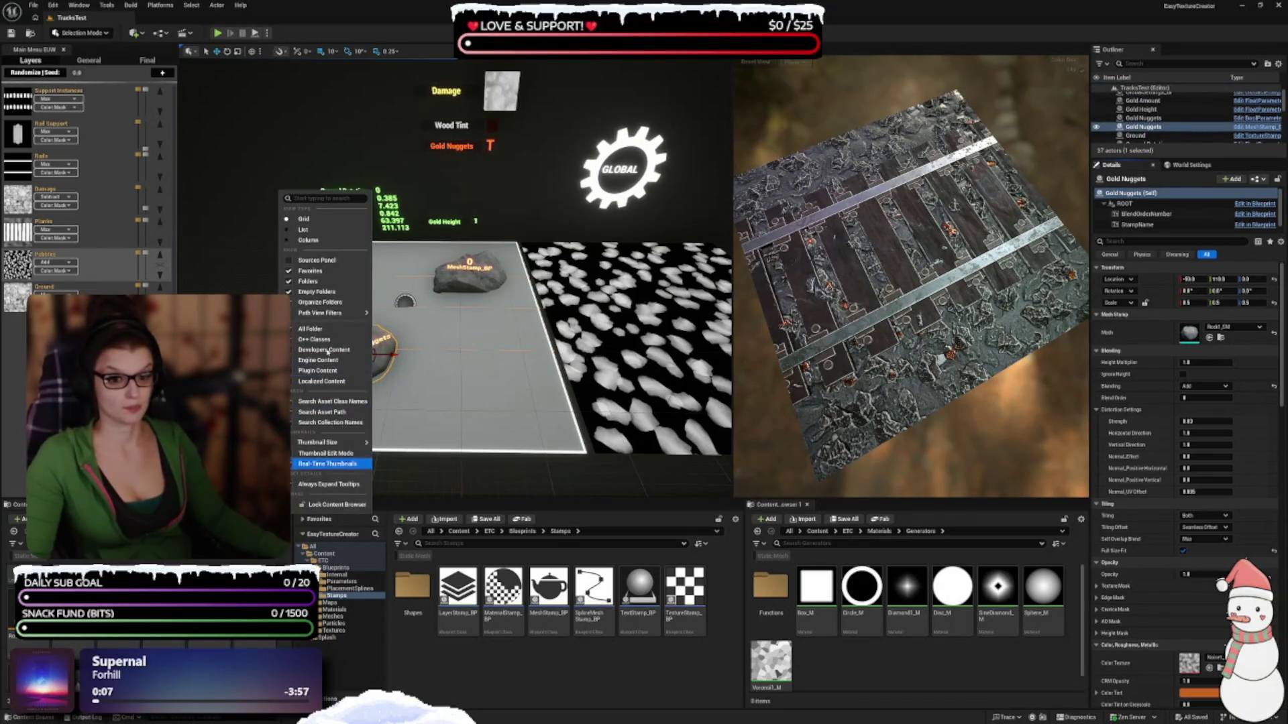
mouse_move(332, 443)
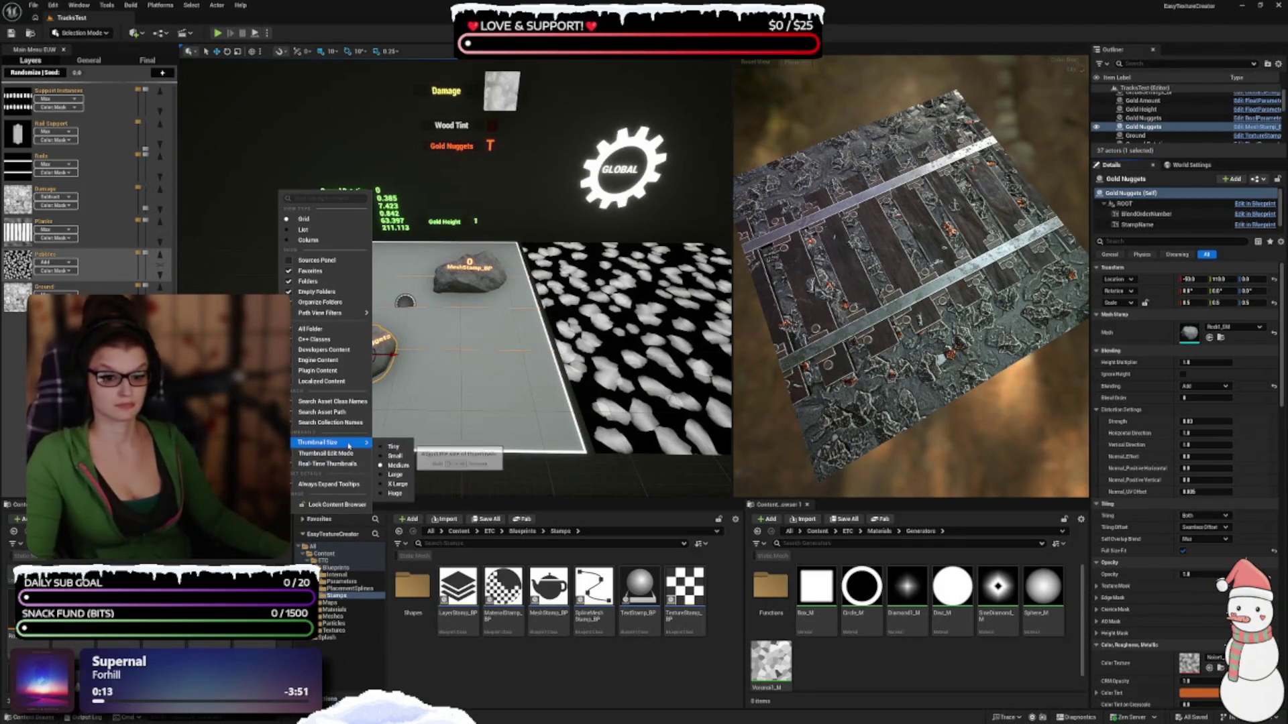
click(395, 456)
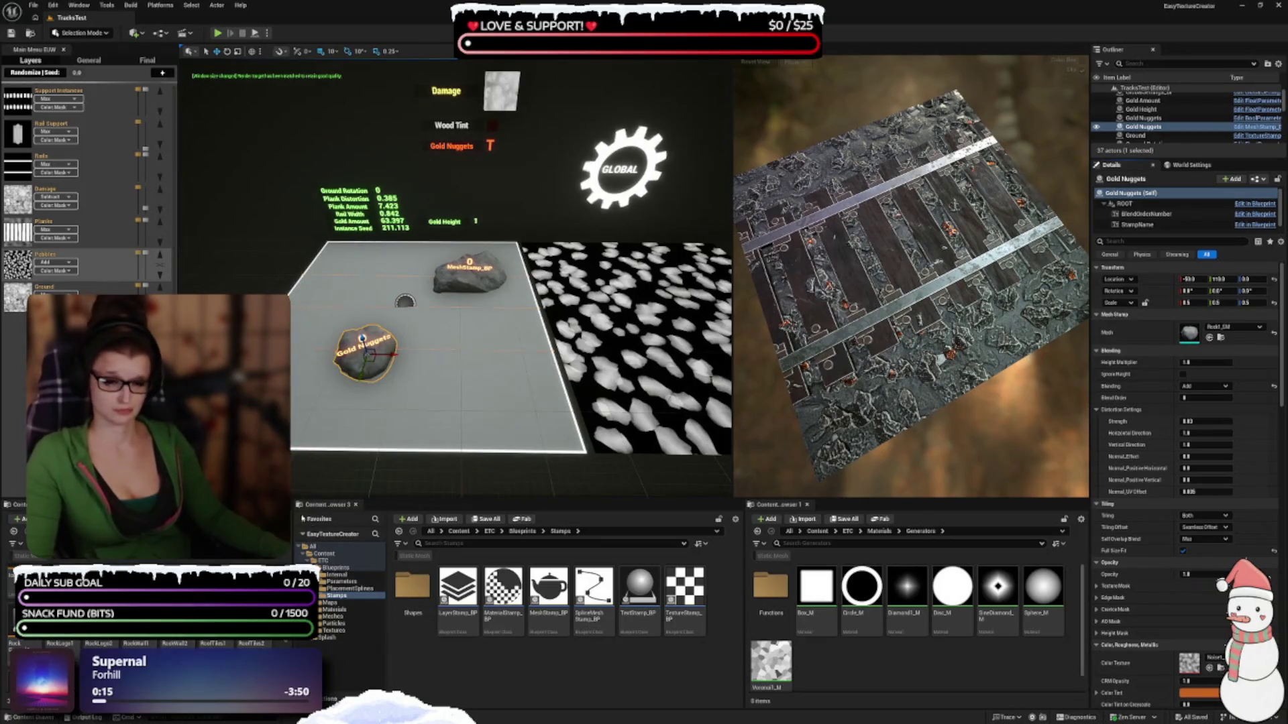
click(284, 519)
mouse_move(334, 448)
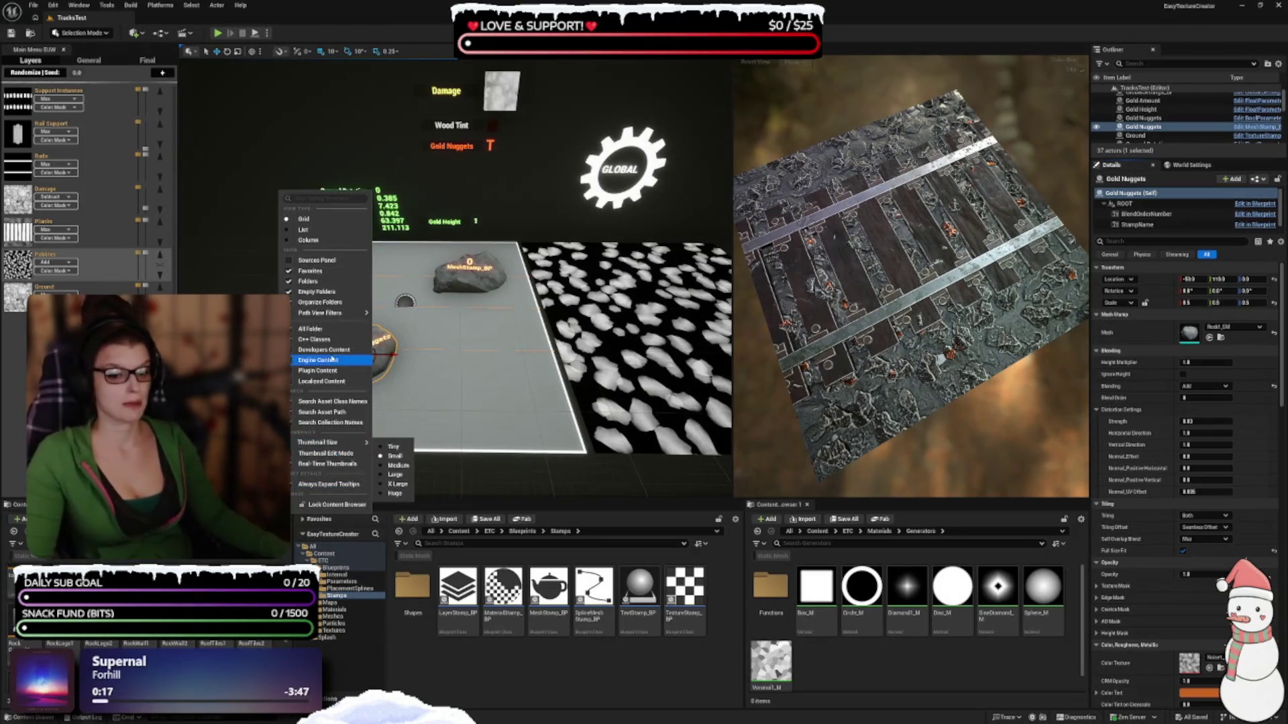
click(302, 230)
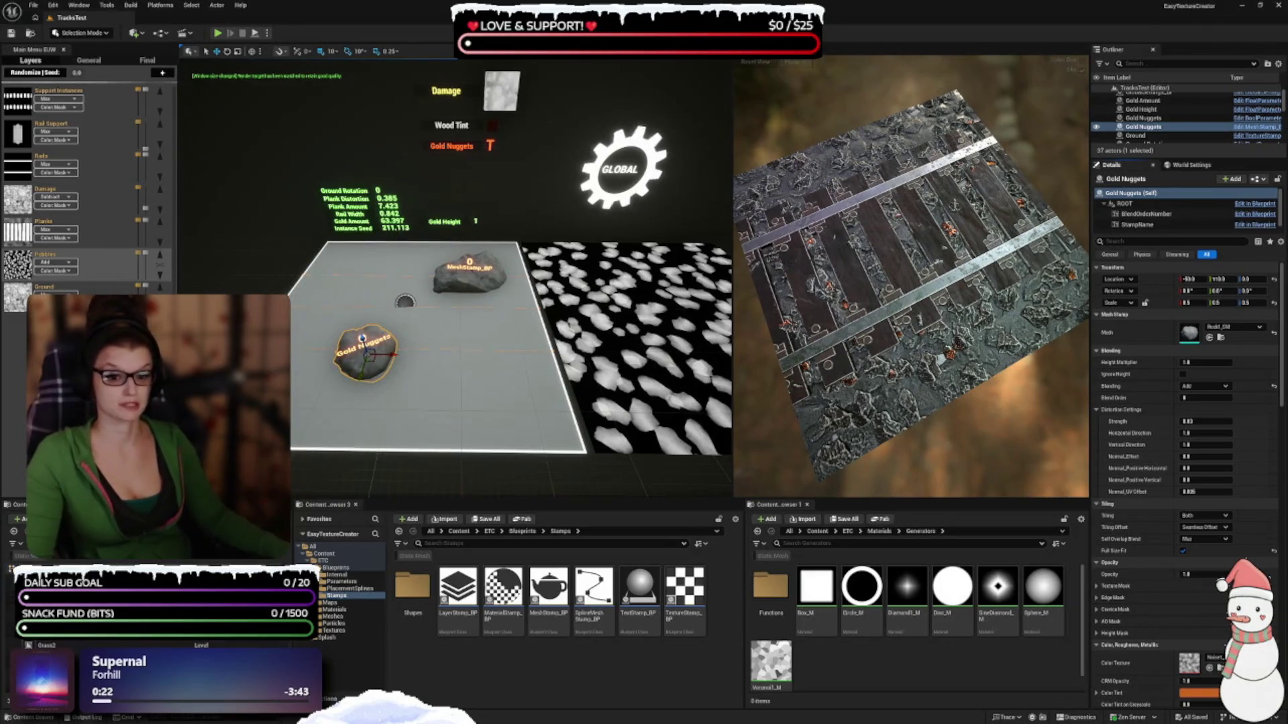
click(284, 519)
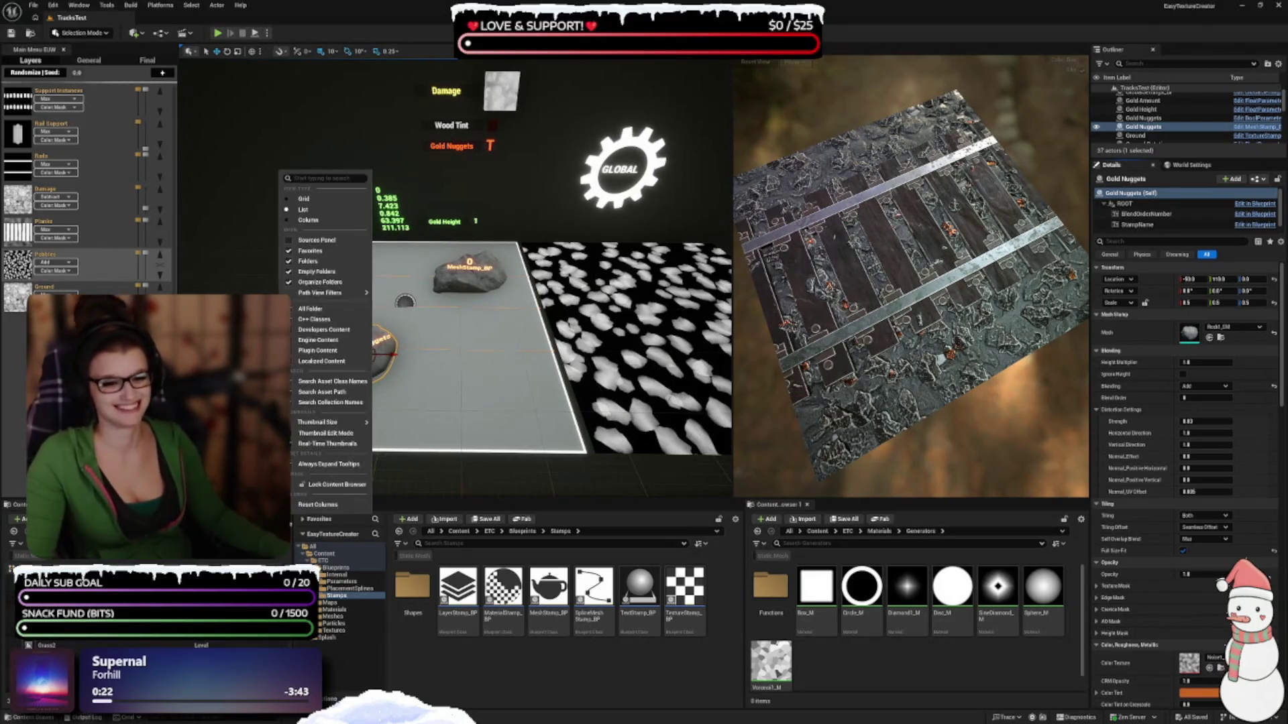
click(308, 220)
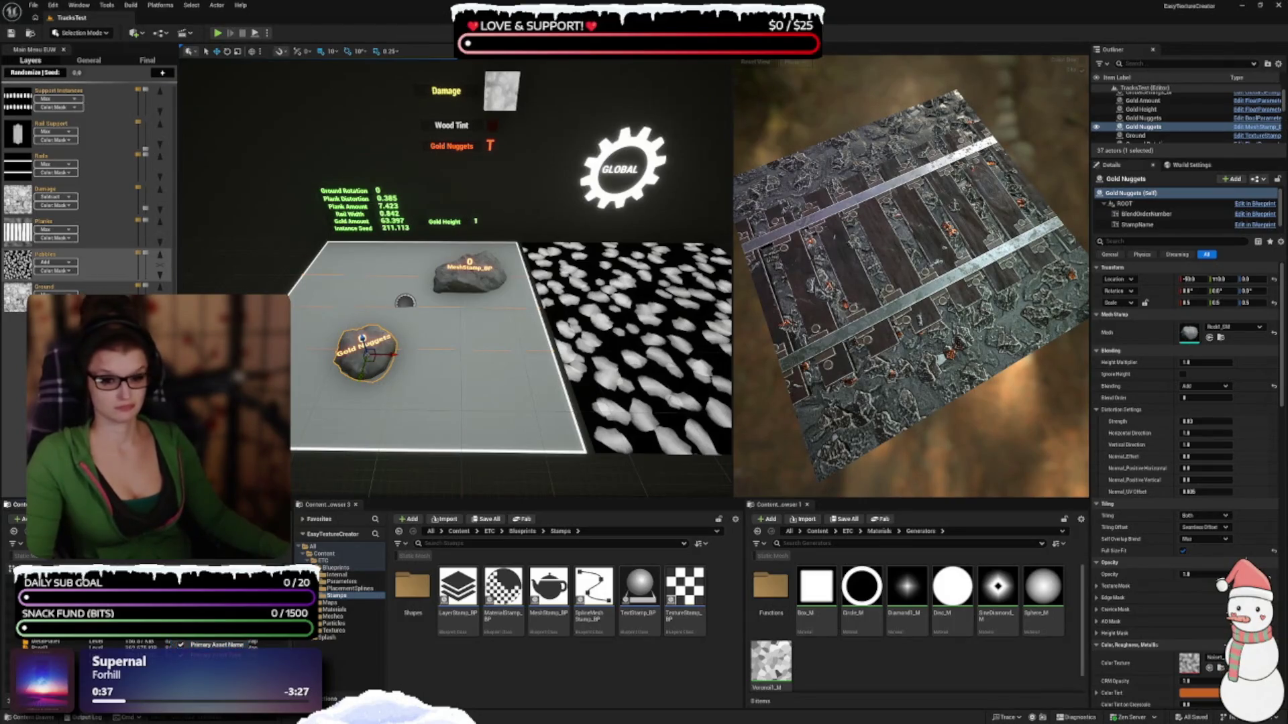
Toggle the Primary Asset Name column off and on, then widen the Stamps browser leftward
click(180, 645)
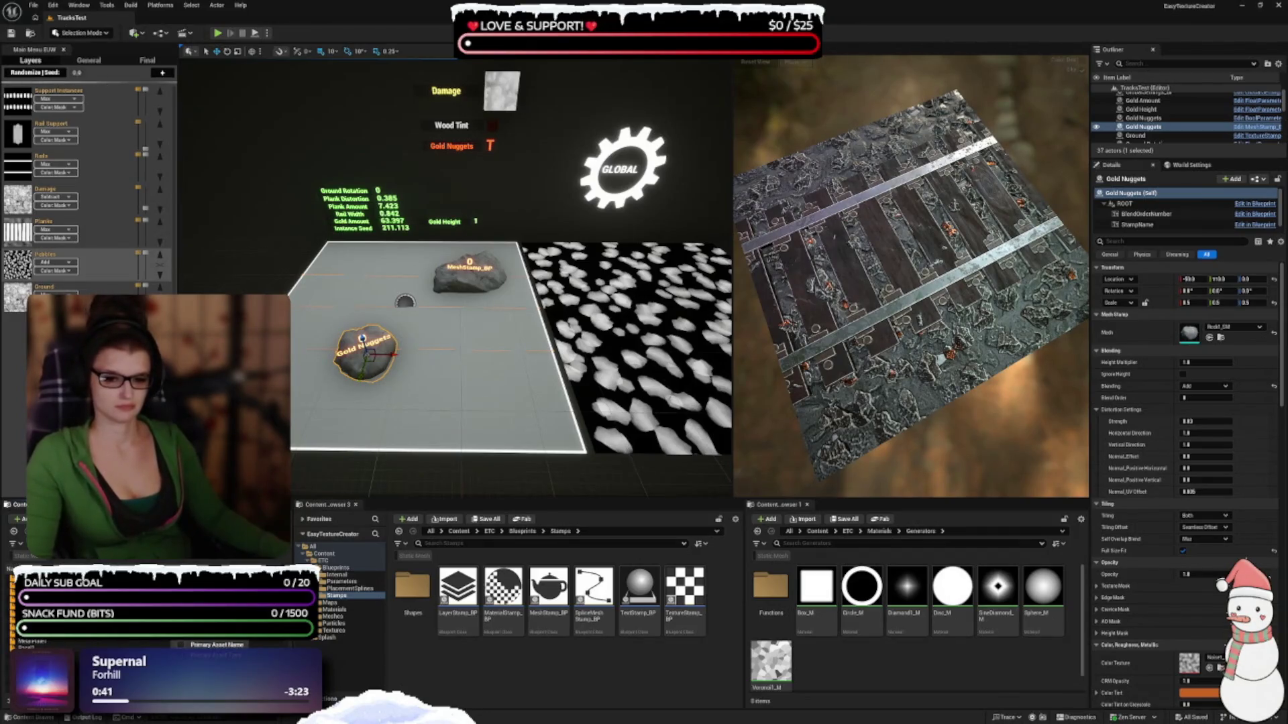
click(180, 645)
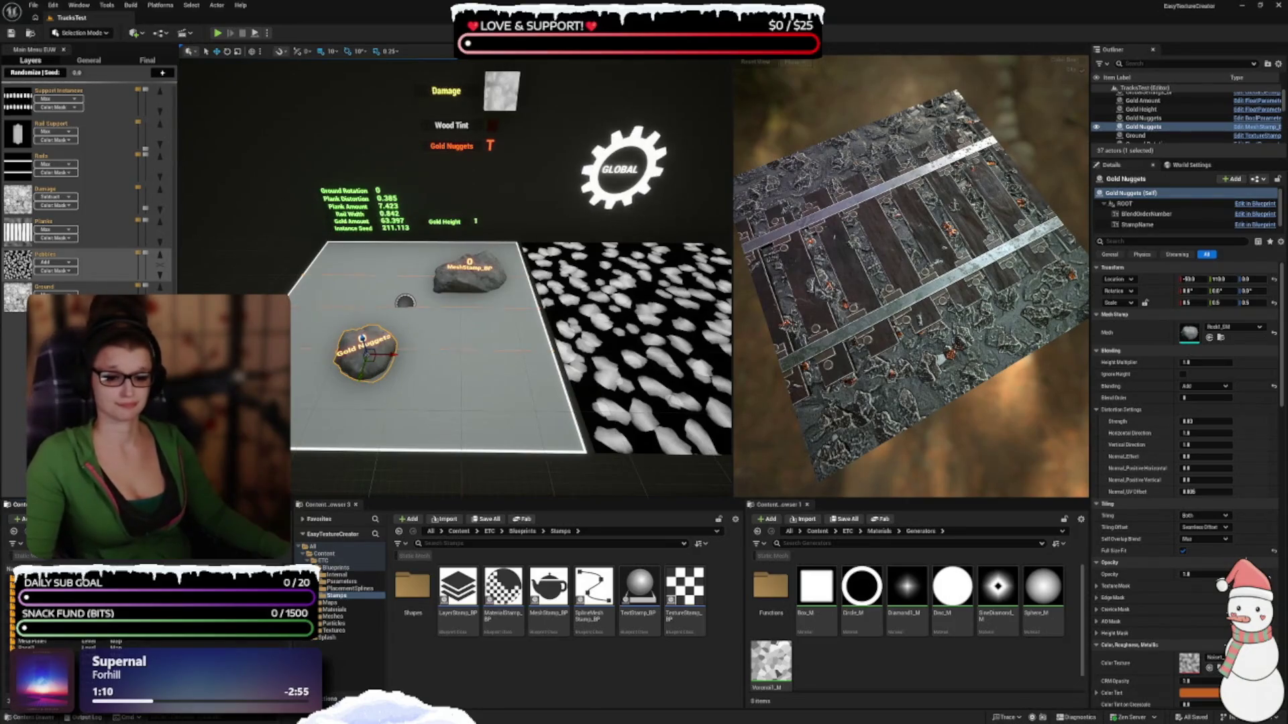
drag(293, 603, 161, 604)
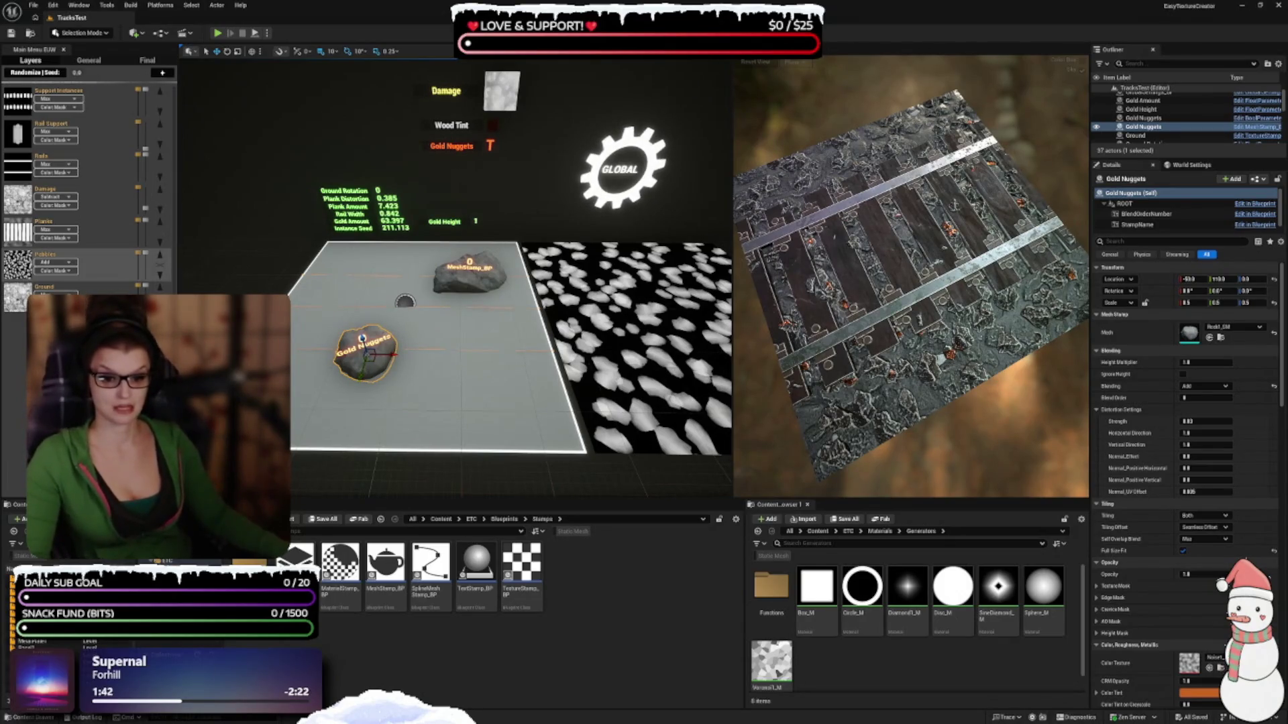
View the NewCollection and Internal collections, then select all the Parameters assets
click(81, 660)
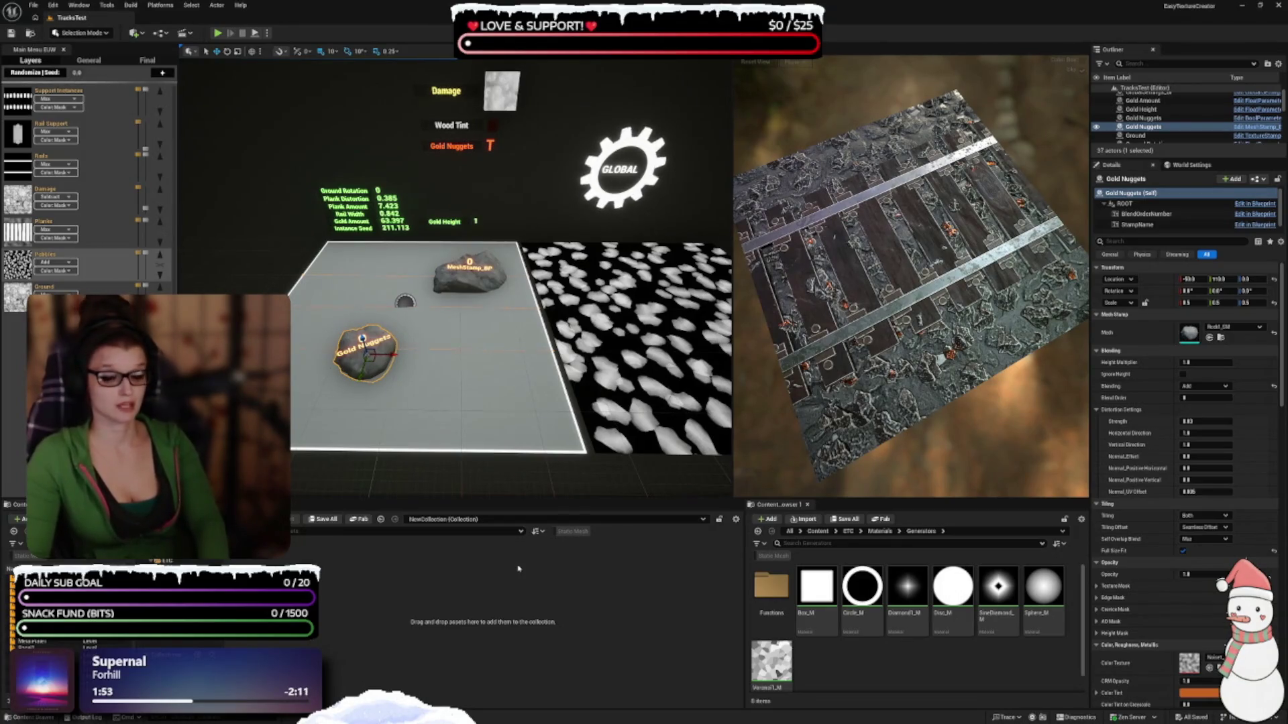
click(443, 519)
click(429, 536)
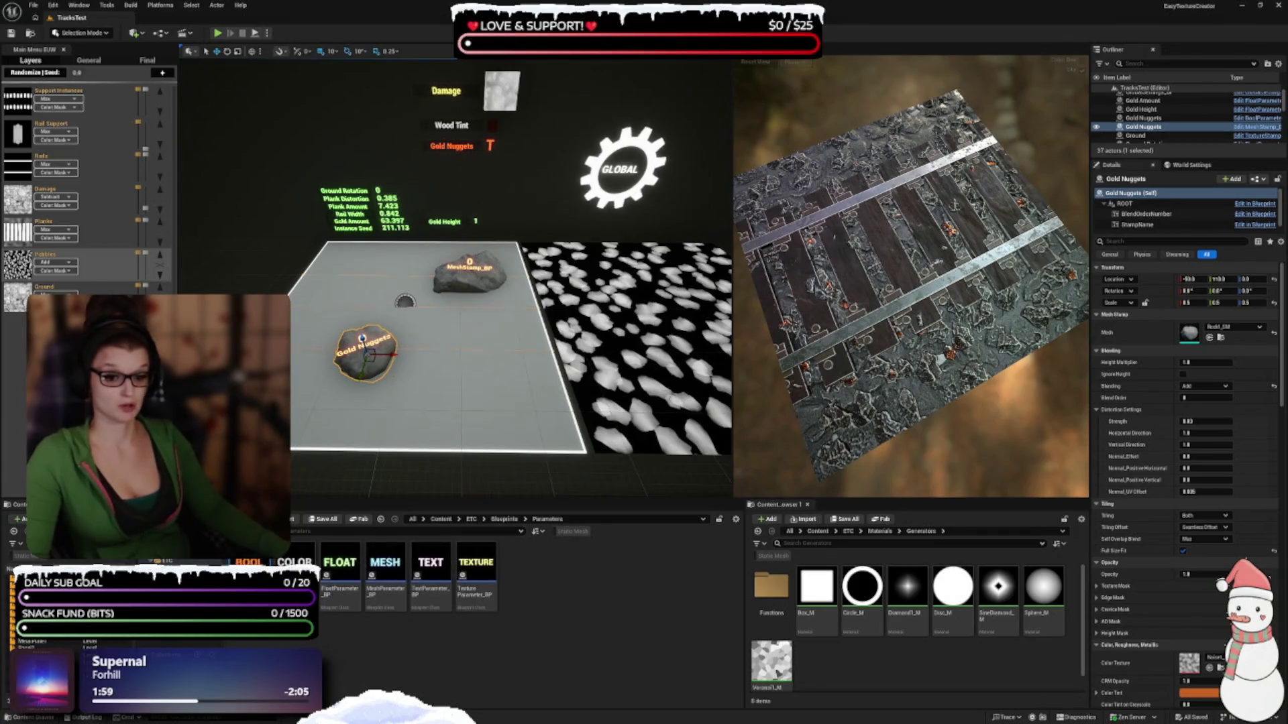
key(ctrl+a)
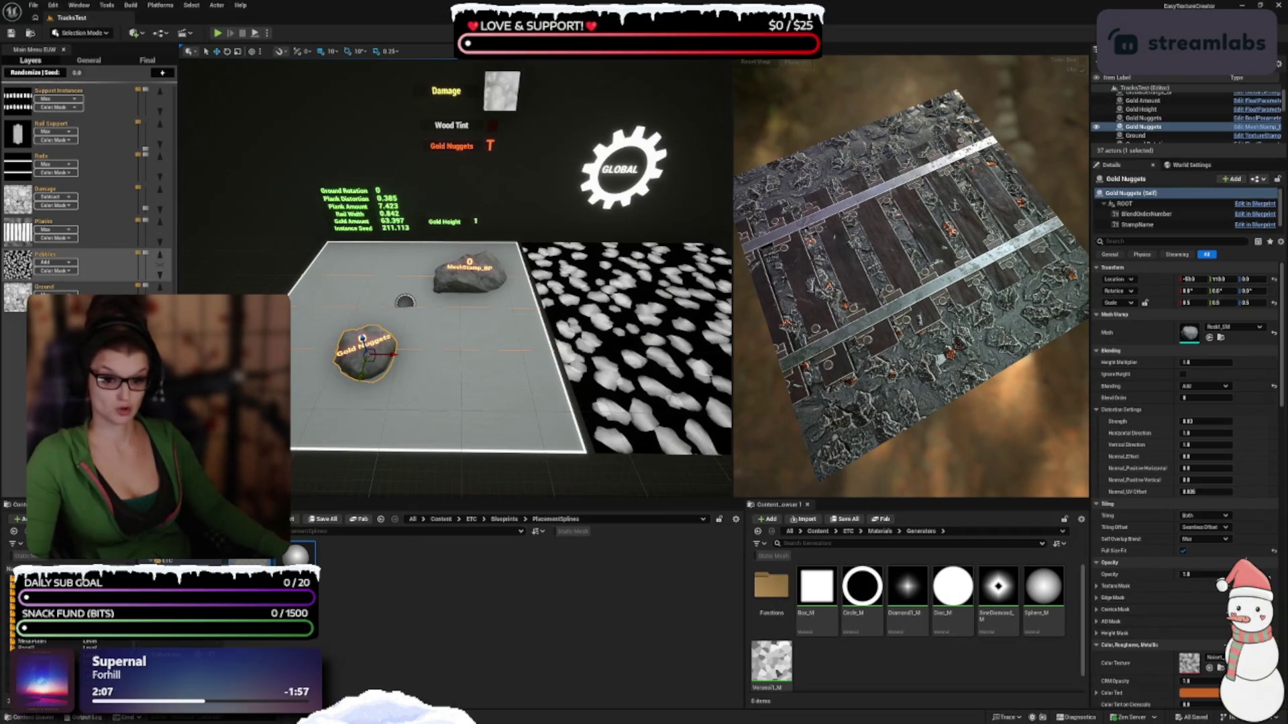
Select all Stamps and Shapes blueprints, then go to the Blueprints Internal folder
key(Down)
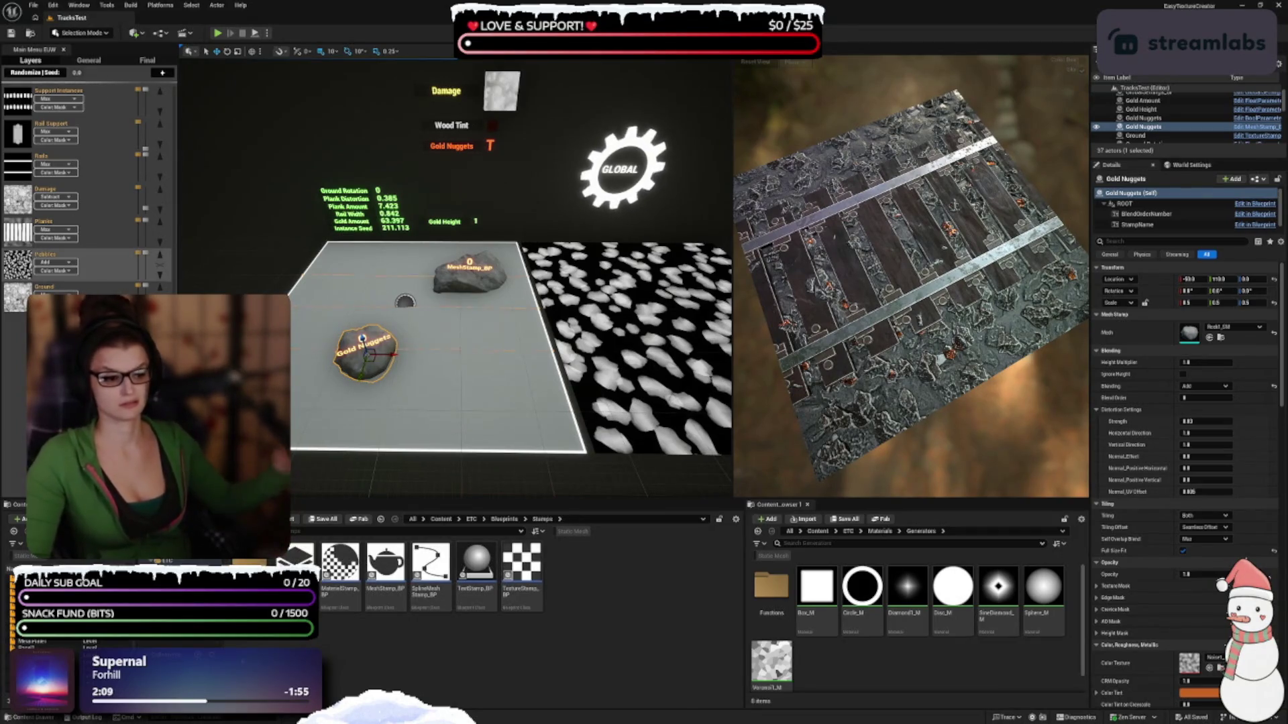
key(ctrl+a)
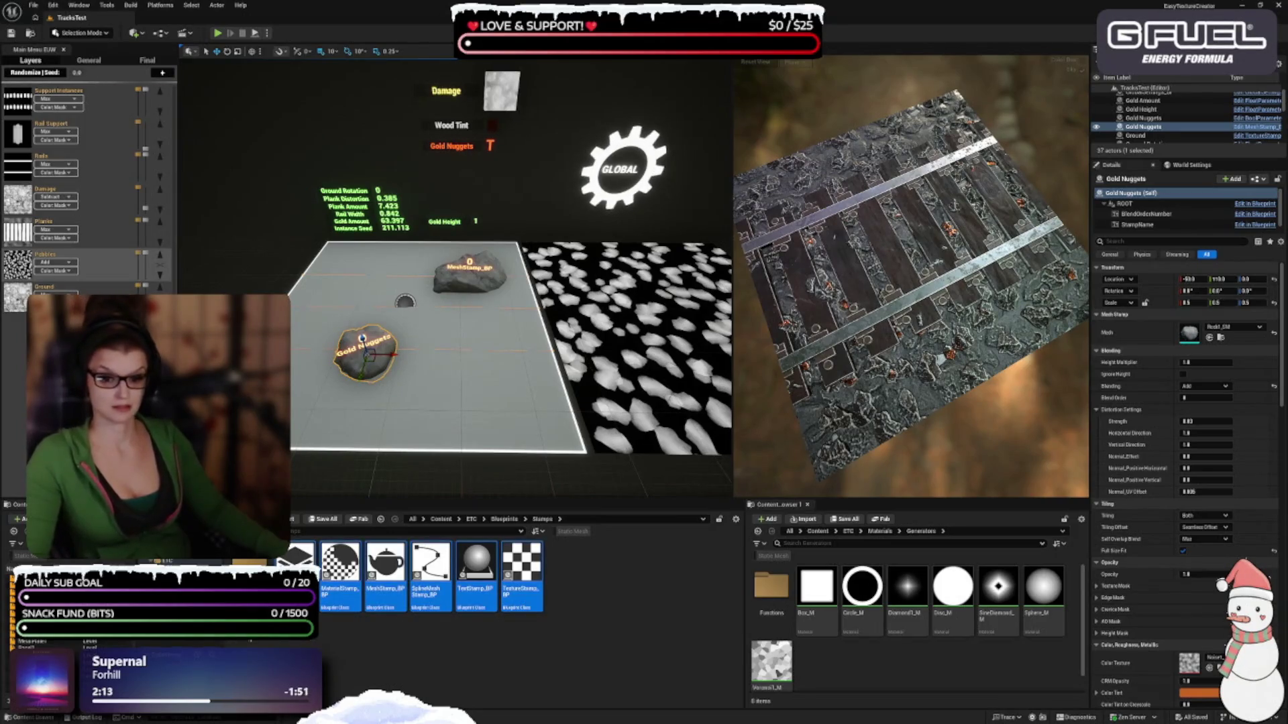
key(Down)
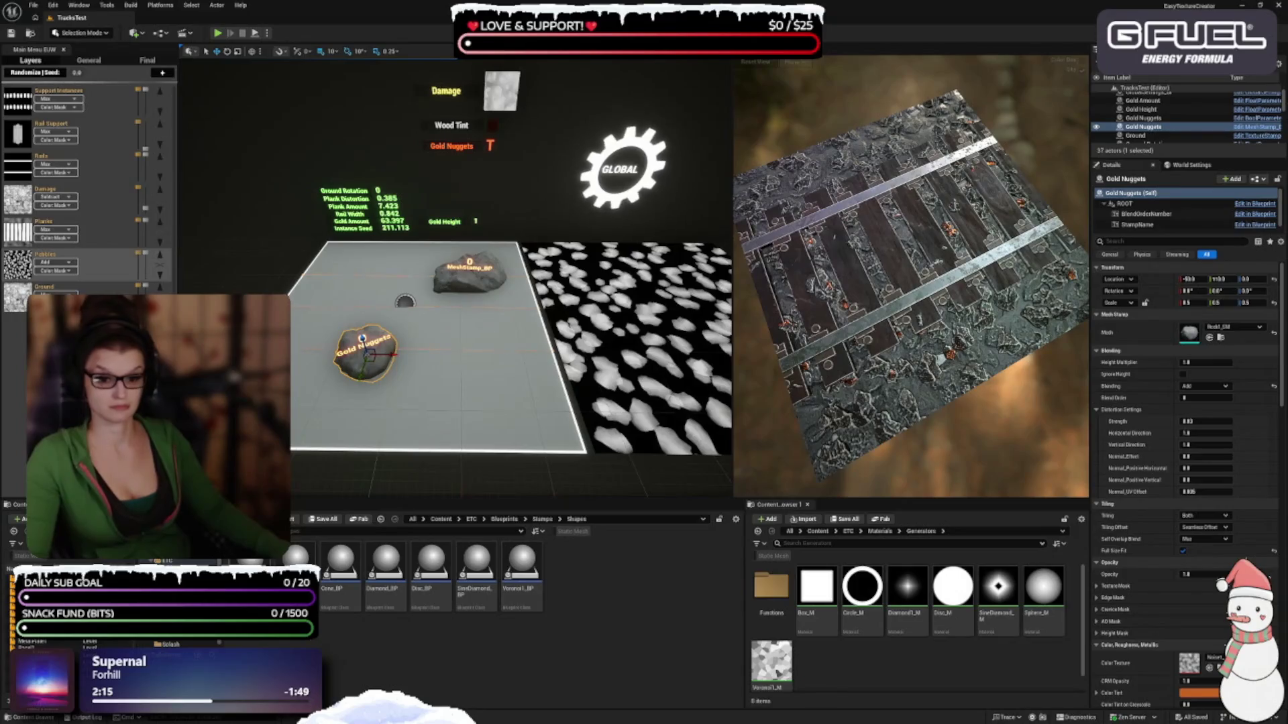
key(ctrl+a)
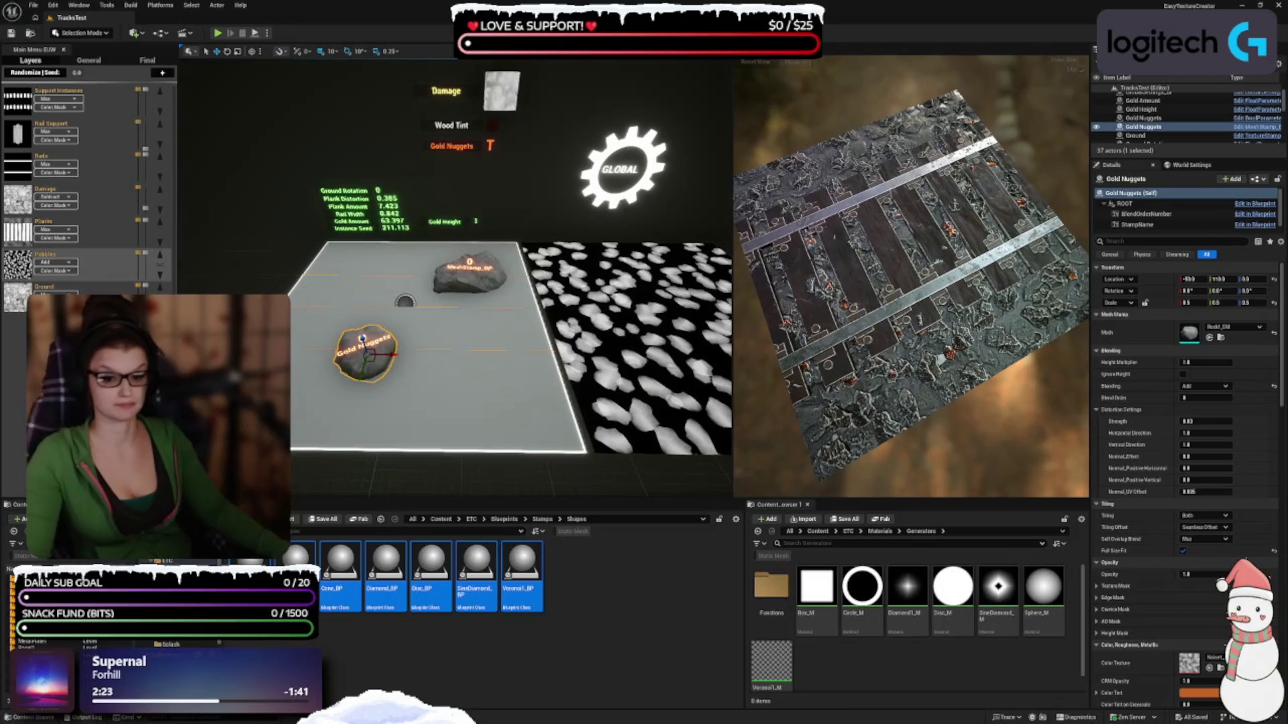
key(alt+Left)
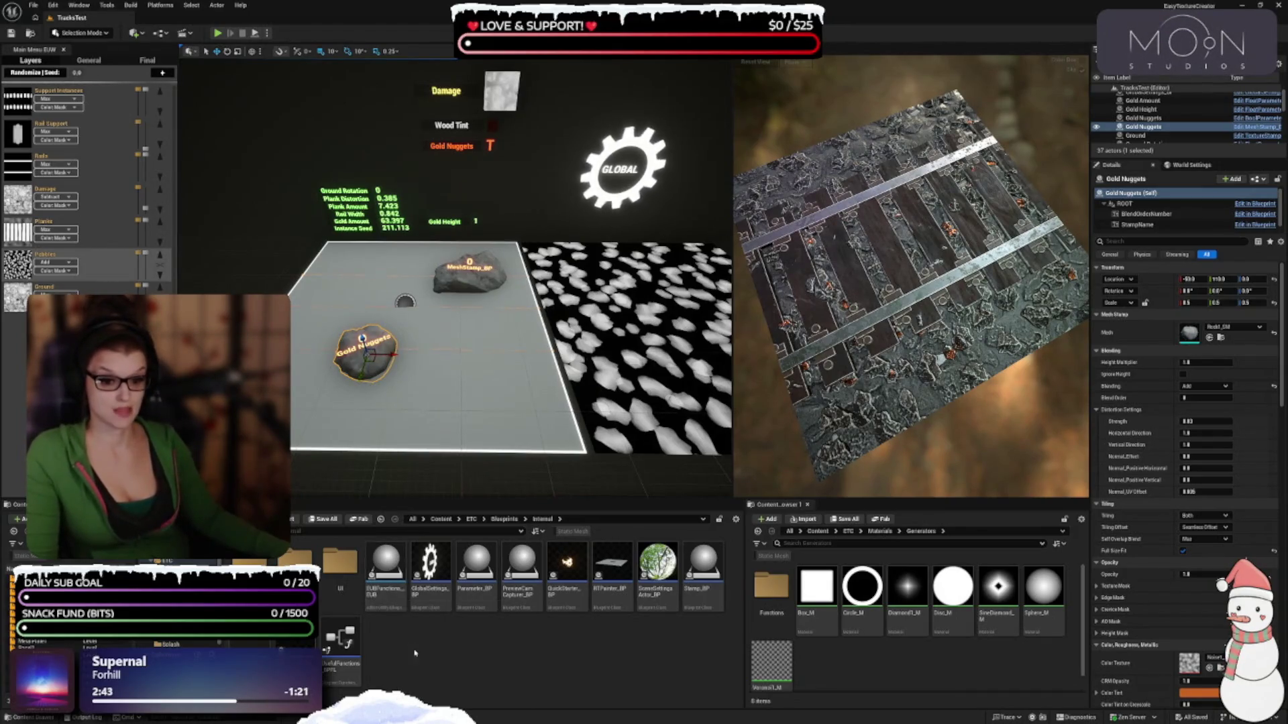
Open the UI folder and select the MatPreviewWindow_EUW widget, dismissing its context menu
double_click(328, 590)
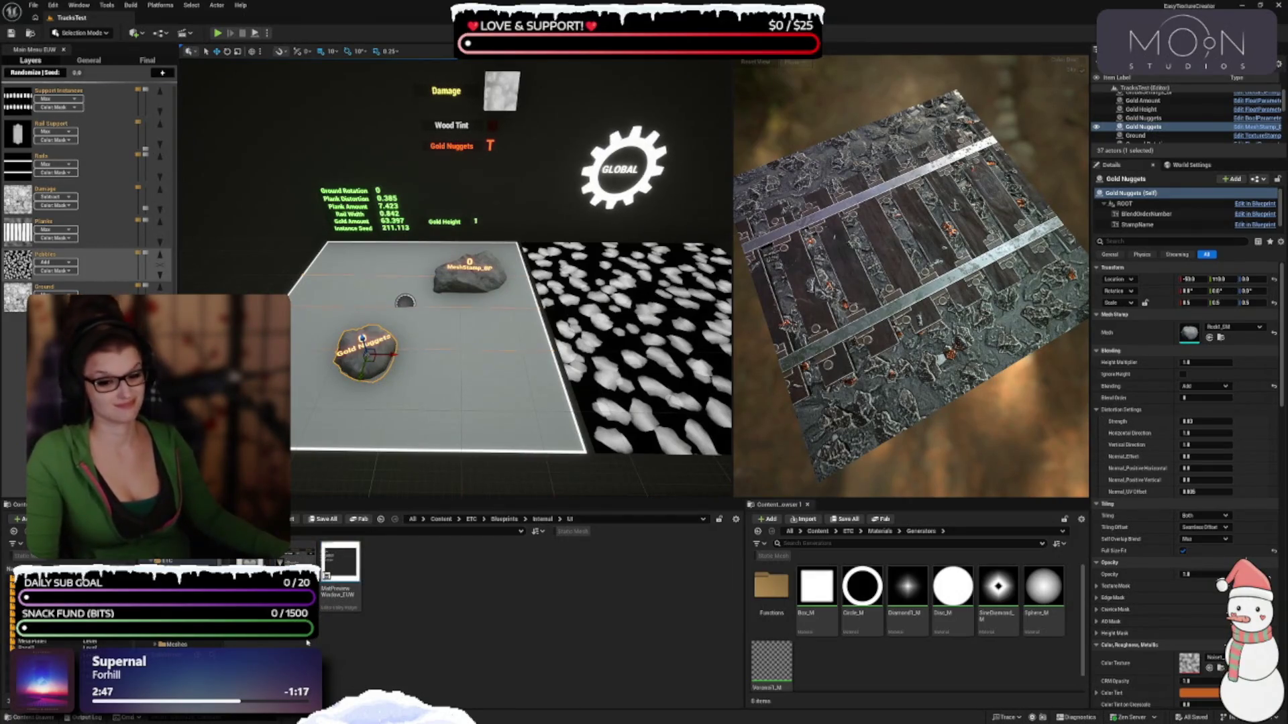
right_click(329, 590)
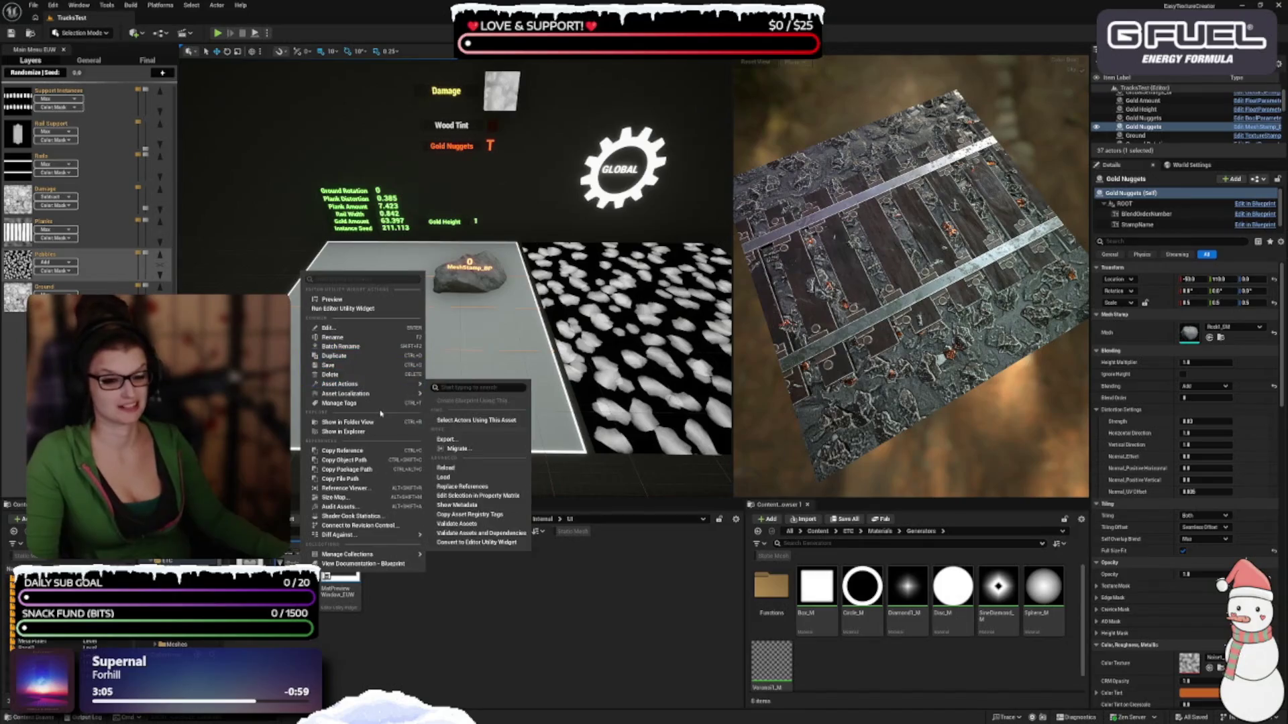
mouse_move(362, 394)
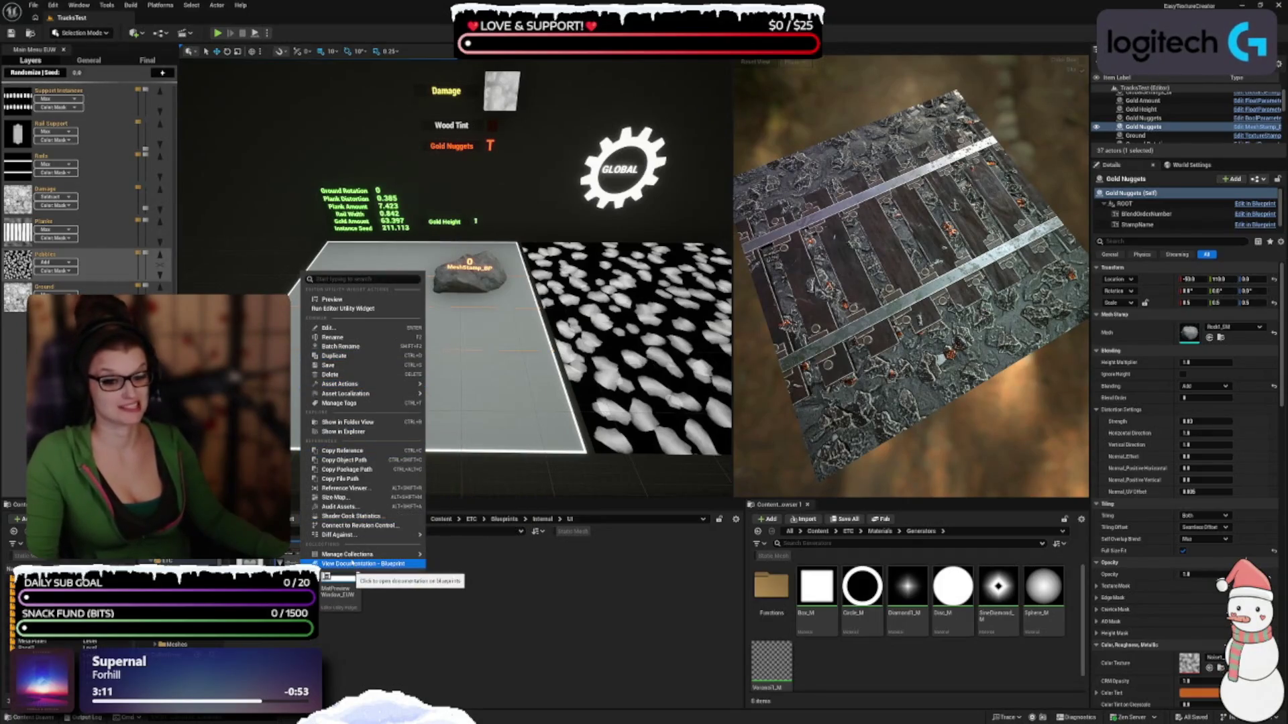
key(Escape)
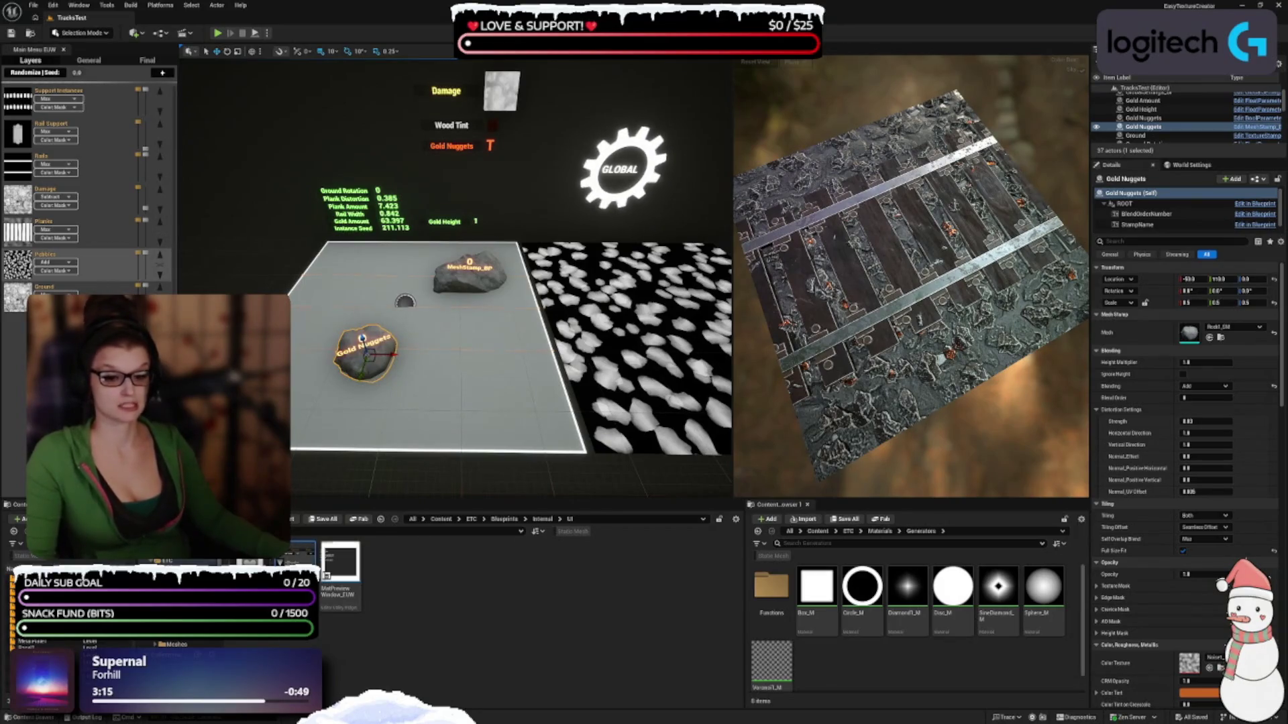
click(340, 576)
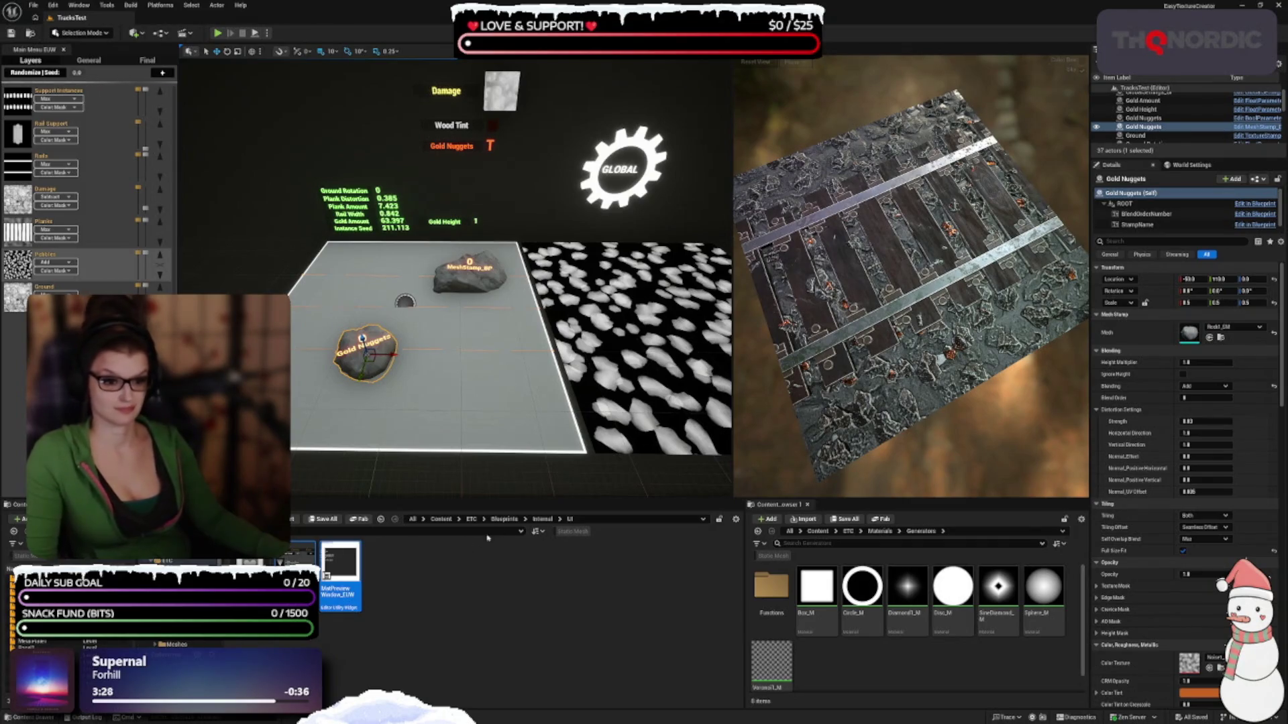
Browse the Blueprints subfolders Structs, Parameters and Internal, returning to Blueprints
click(543, 519)
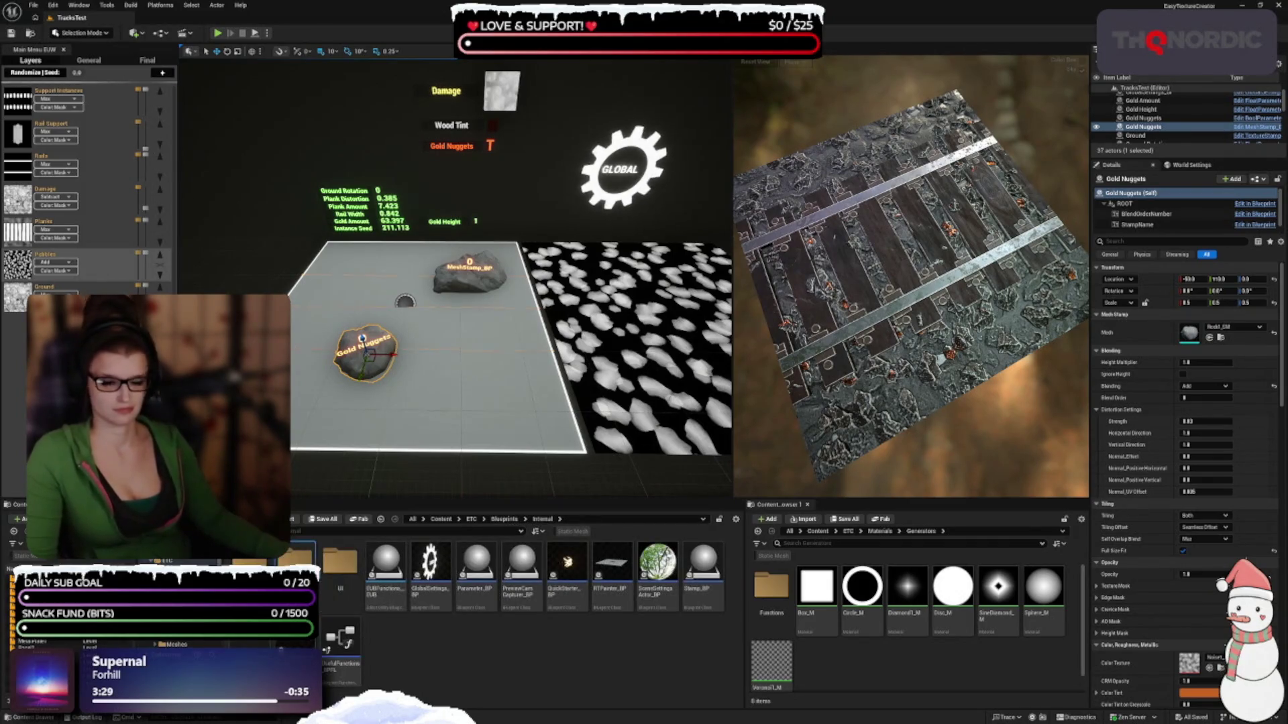
double_click(296, 562)
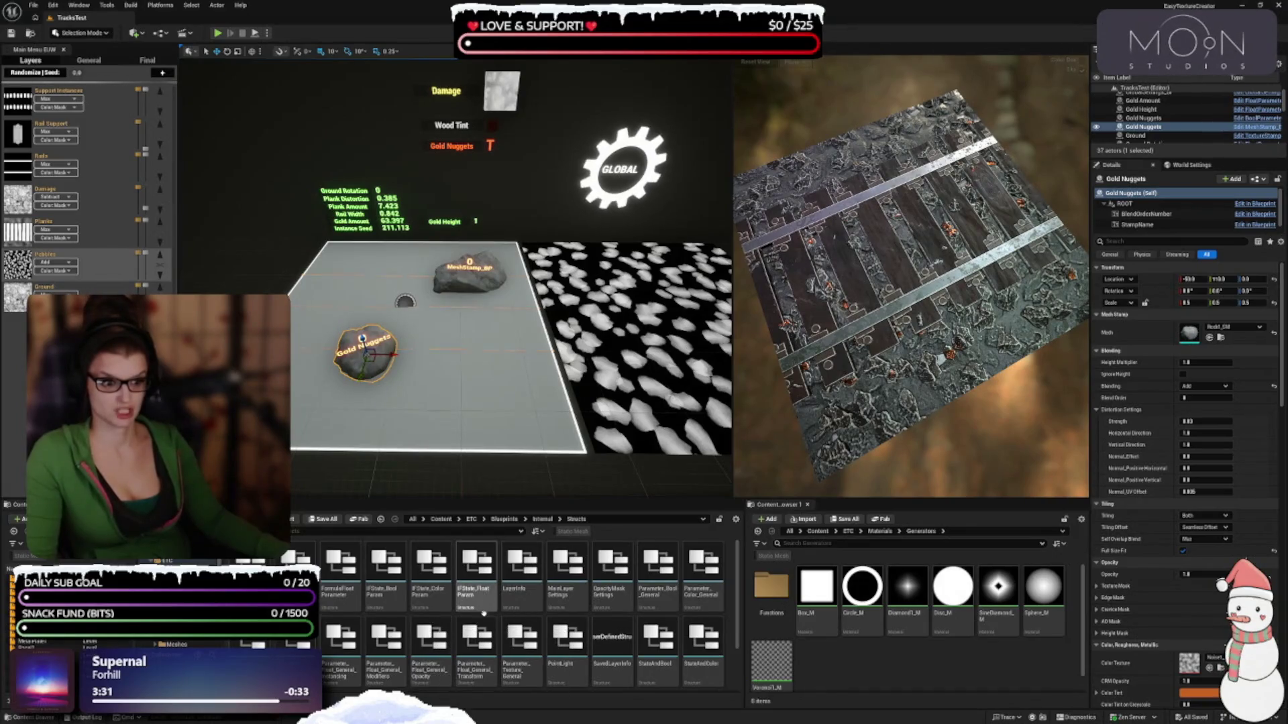
click(503, 519)
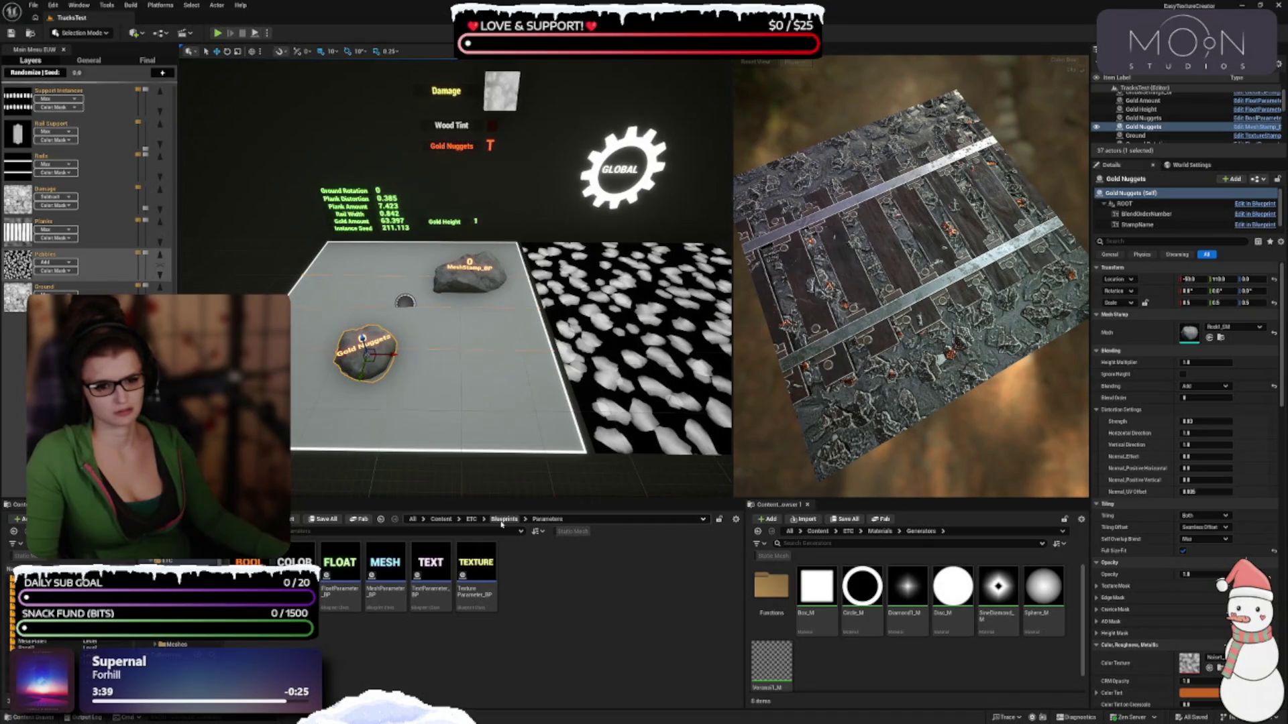
click(503, 519)
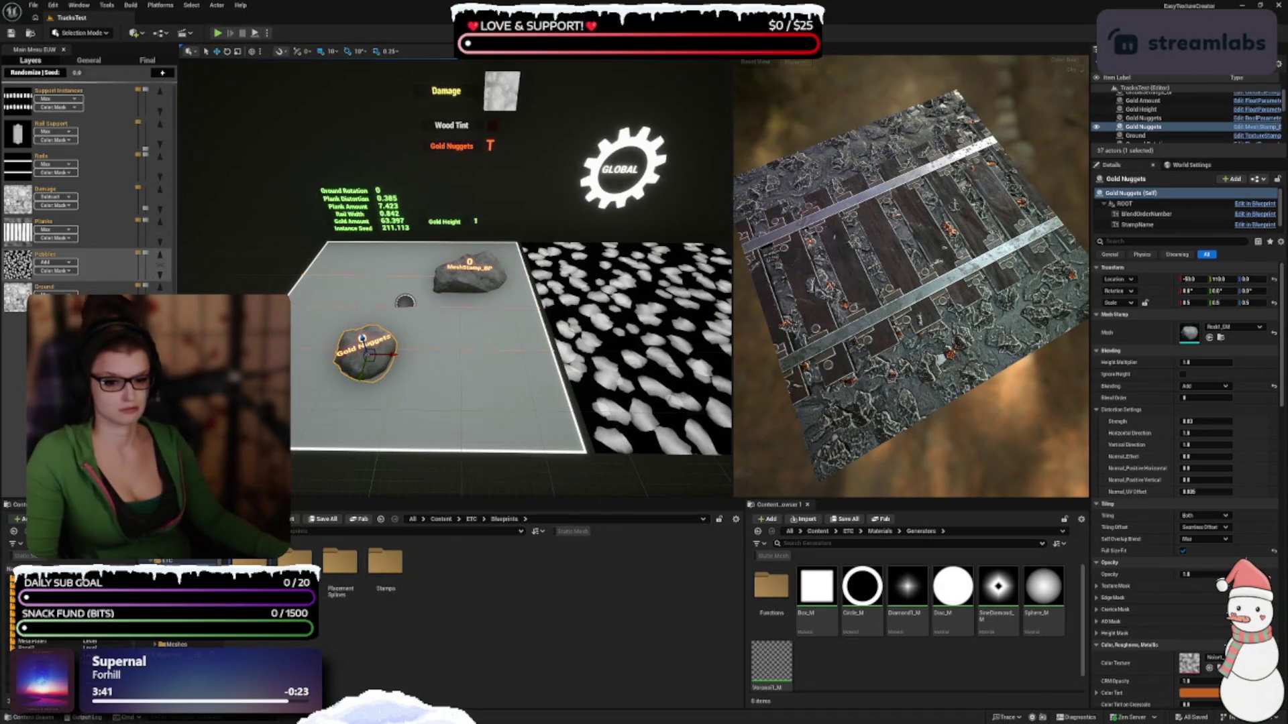
double_click(315, 566)
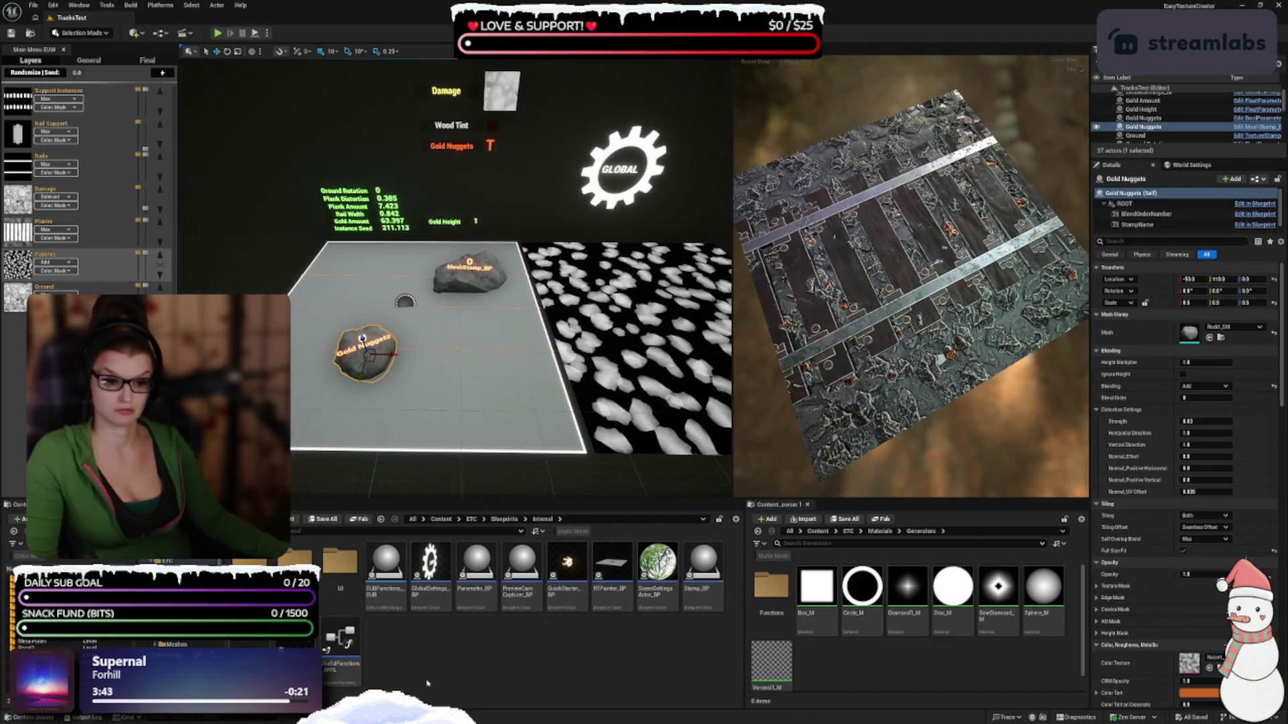
click(505, 519)
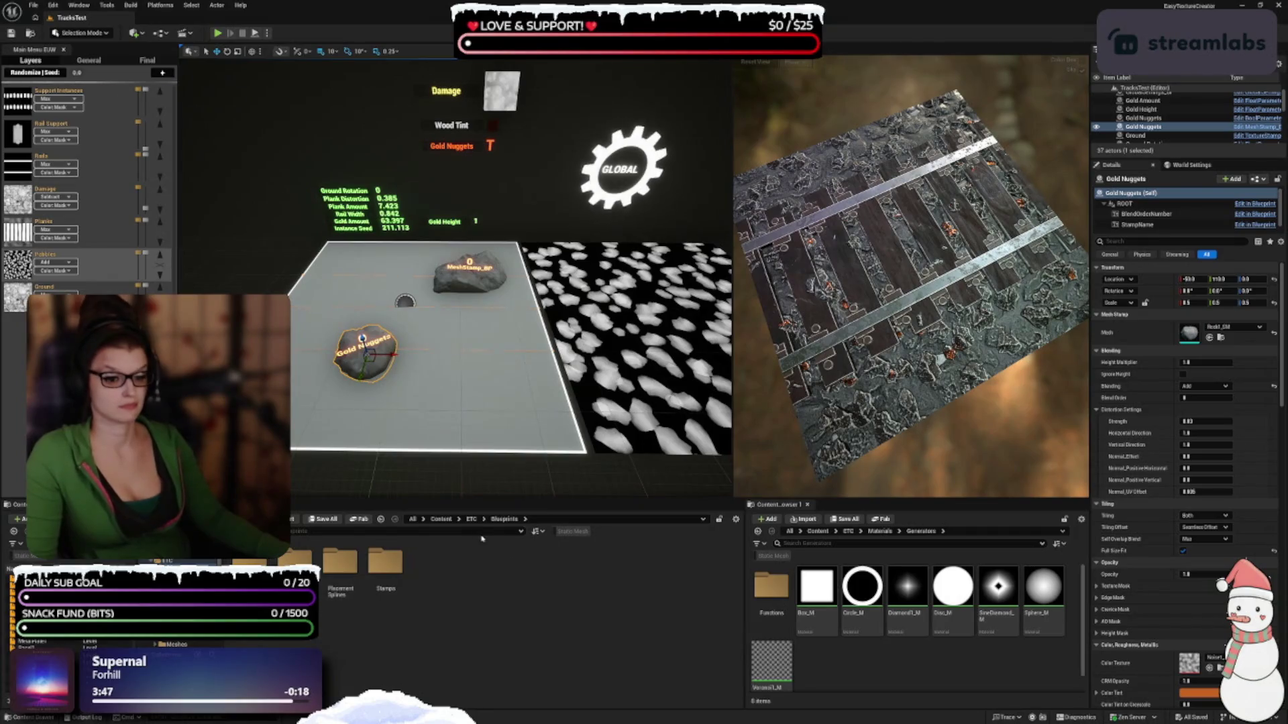
Go up to ETC and browse the Materials folder and its Editor and Filters subfolders
click(472, 519)
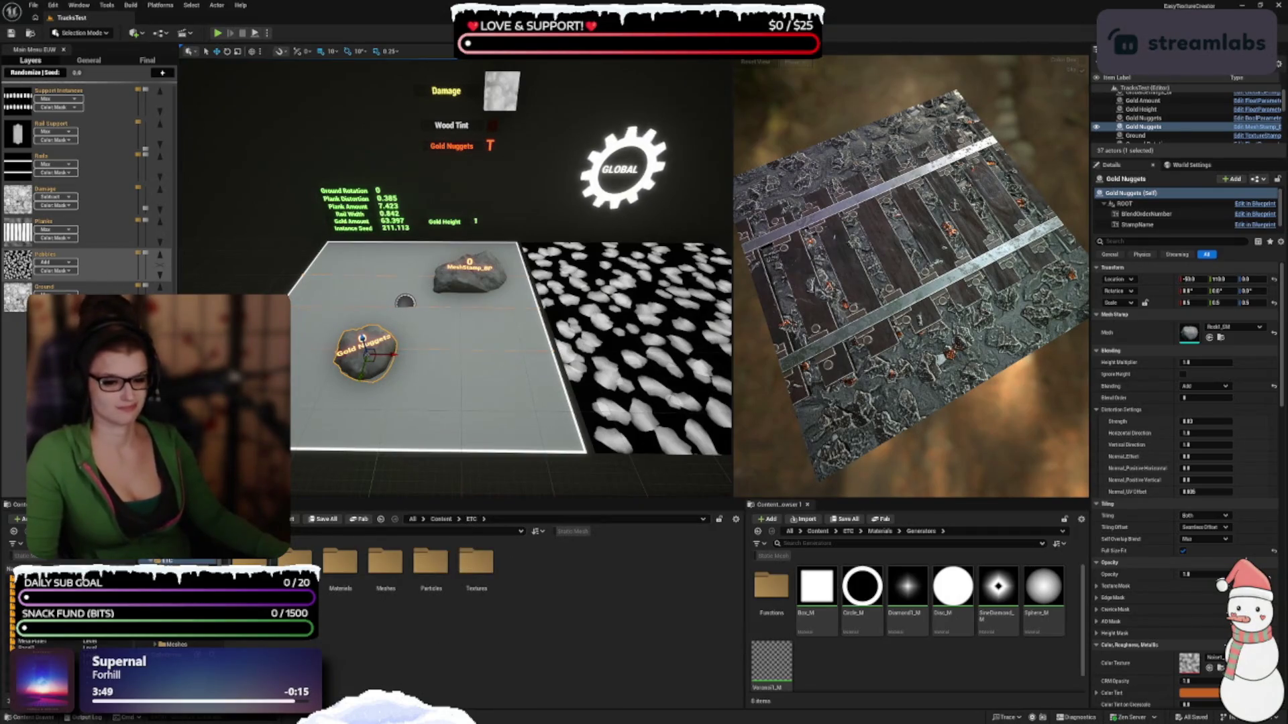
double_click(344, 570)
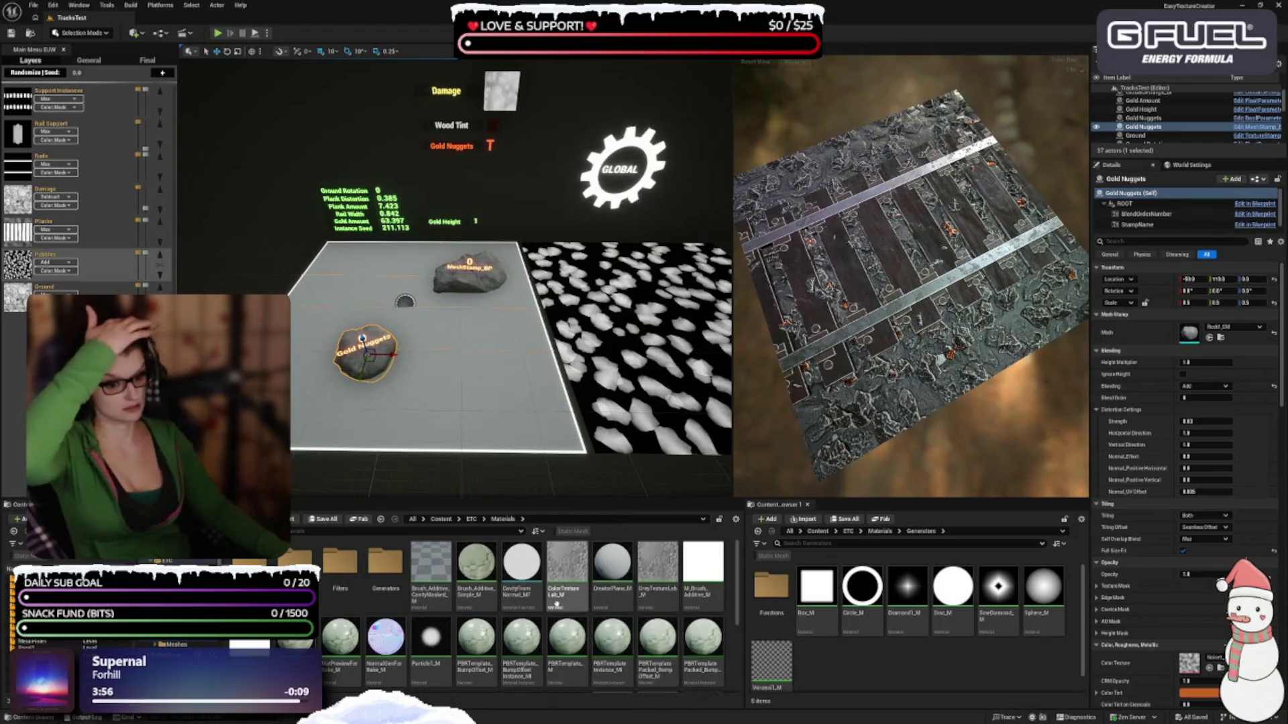
scroll(560, 607, down, 1)
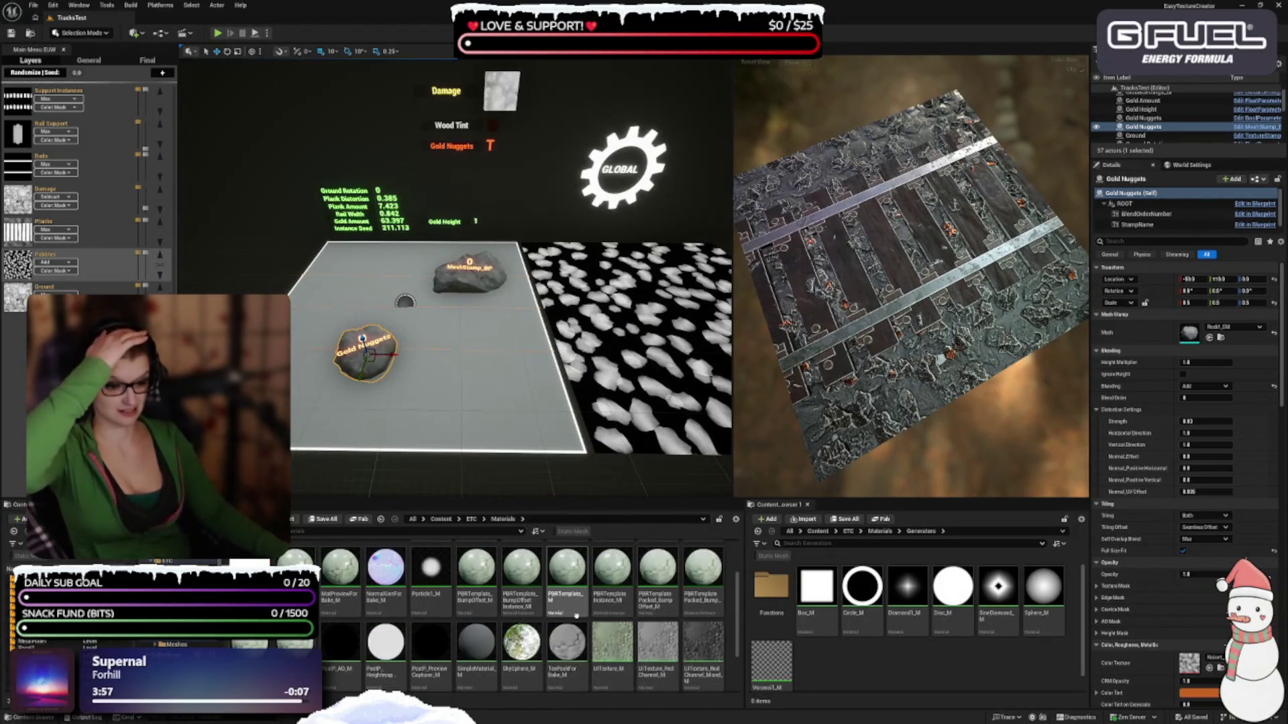
scroll(575, 614, down, 1)
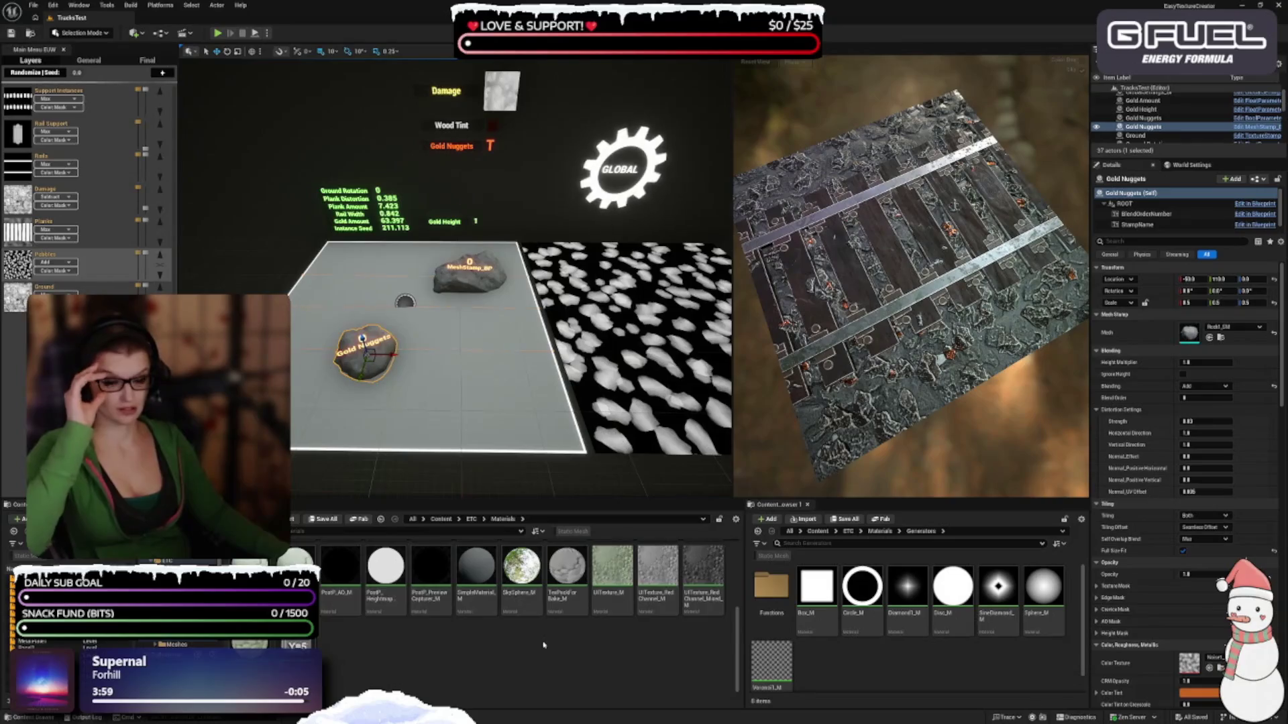
scroll(544, 645, up, 4)
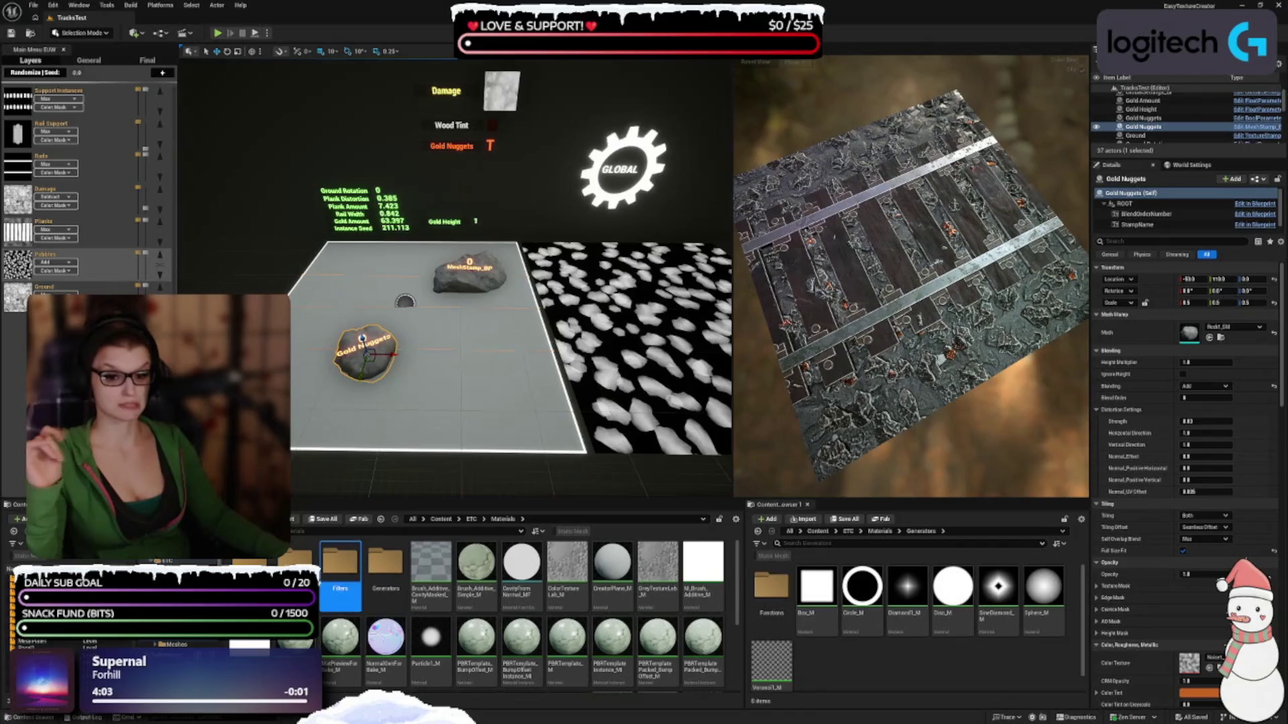
click(340, 570)
double_click(298, 567)
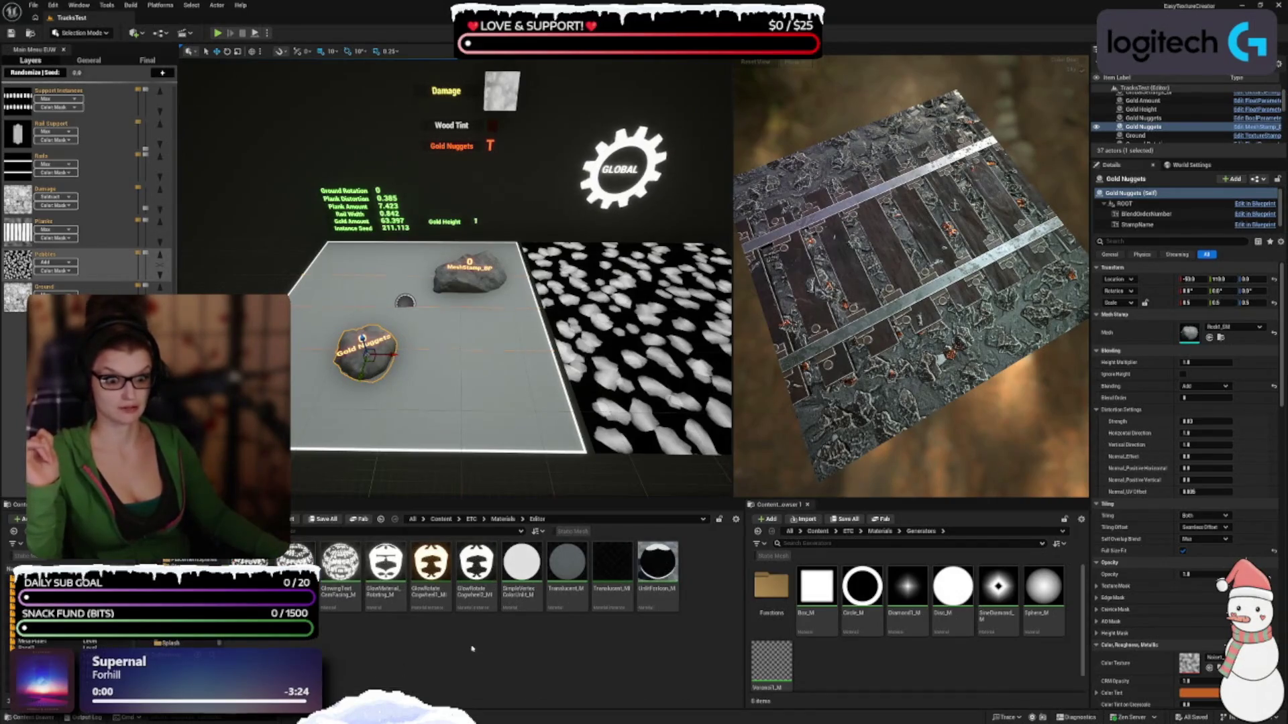
click(503, 519)
double_click(340, 570)
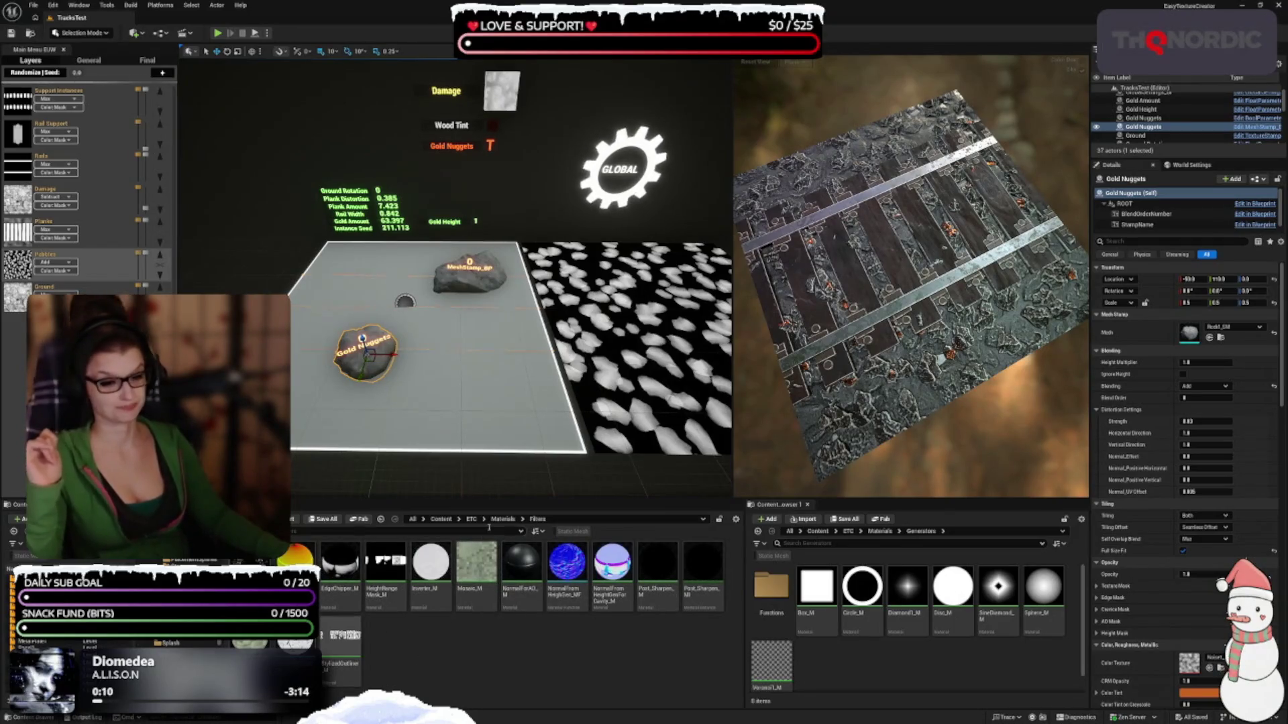
Browse Generators and its Functions folder, then show the Internal collection's blueprints
key(alt+Left)
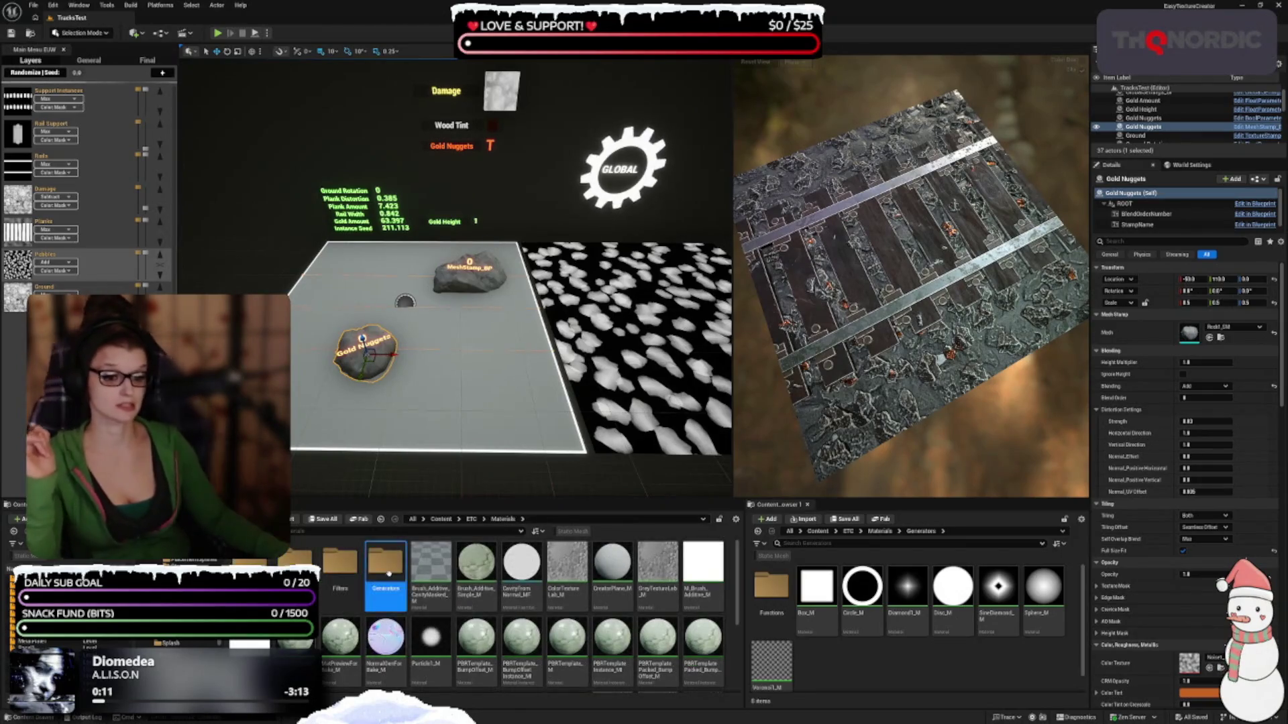
double_click(385, 567)
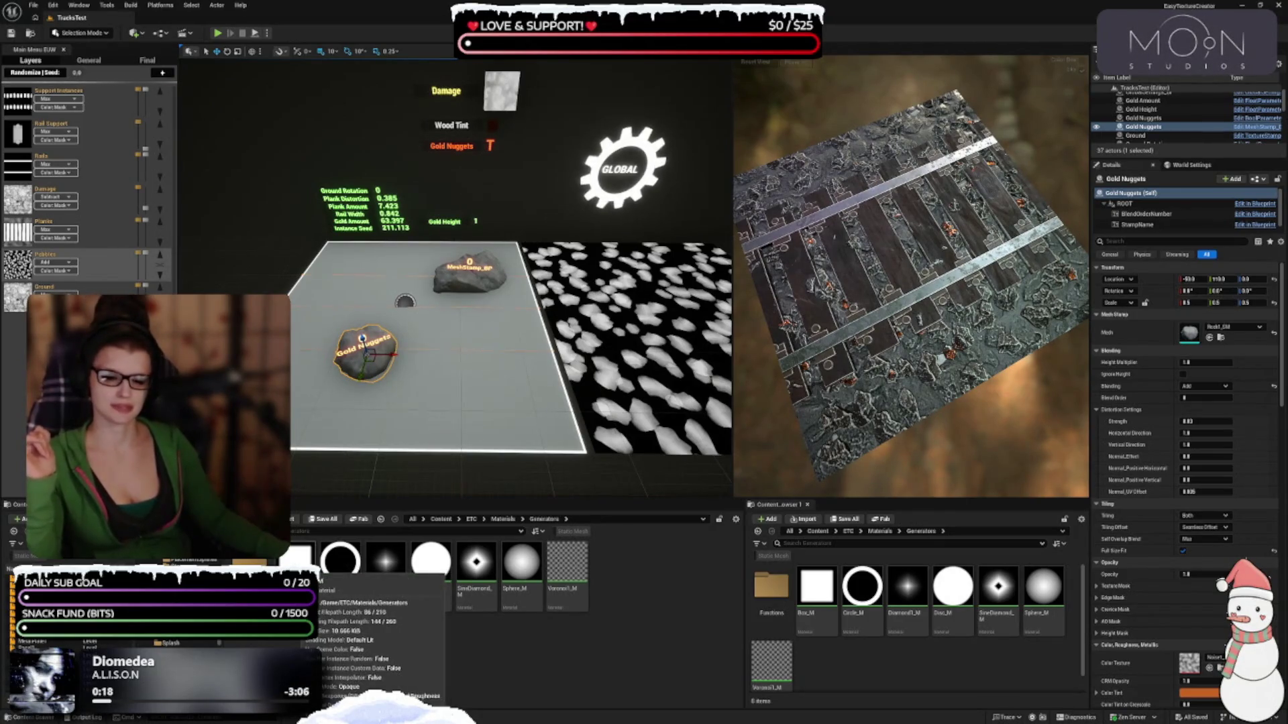
double_click(250, 567)
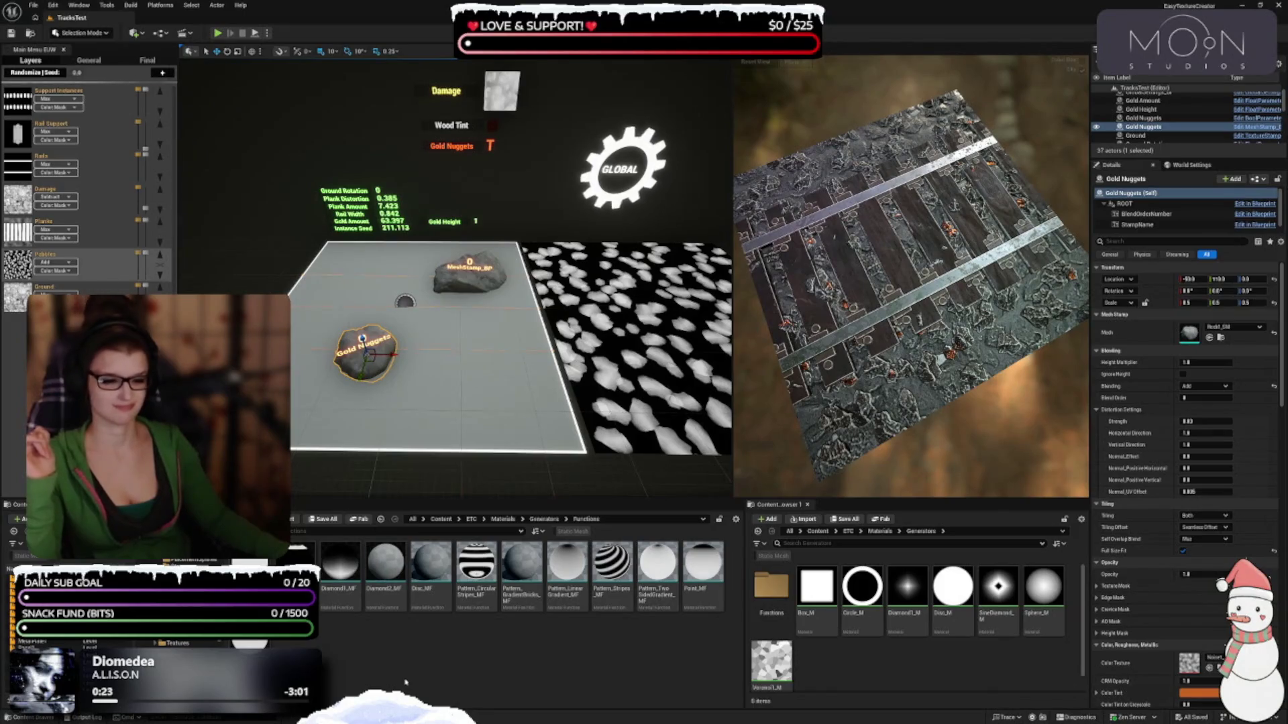
click(534, 520)
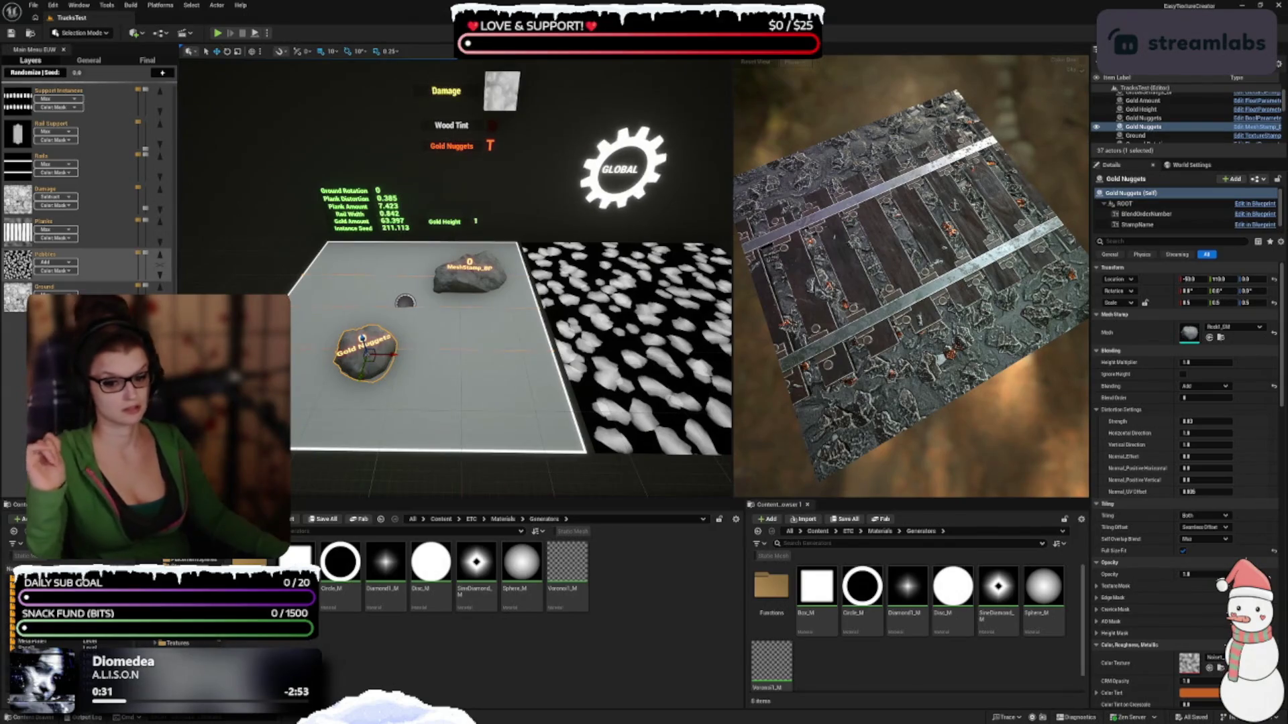
click(178, 670)
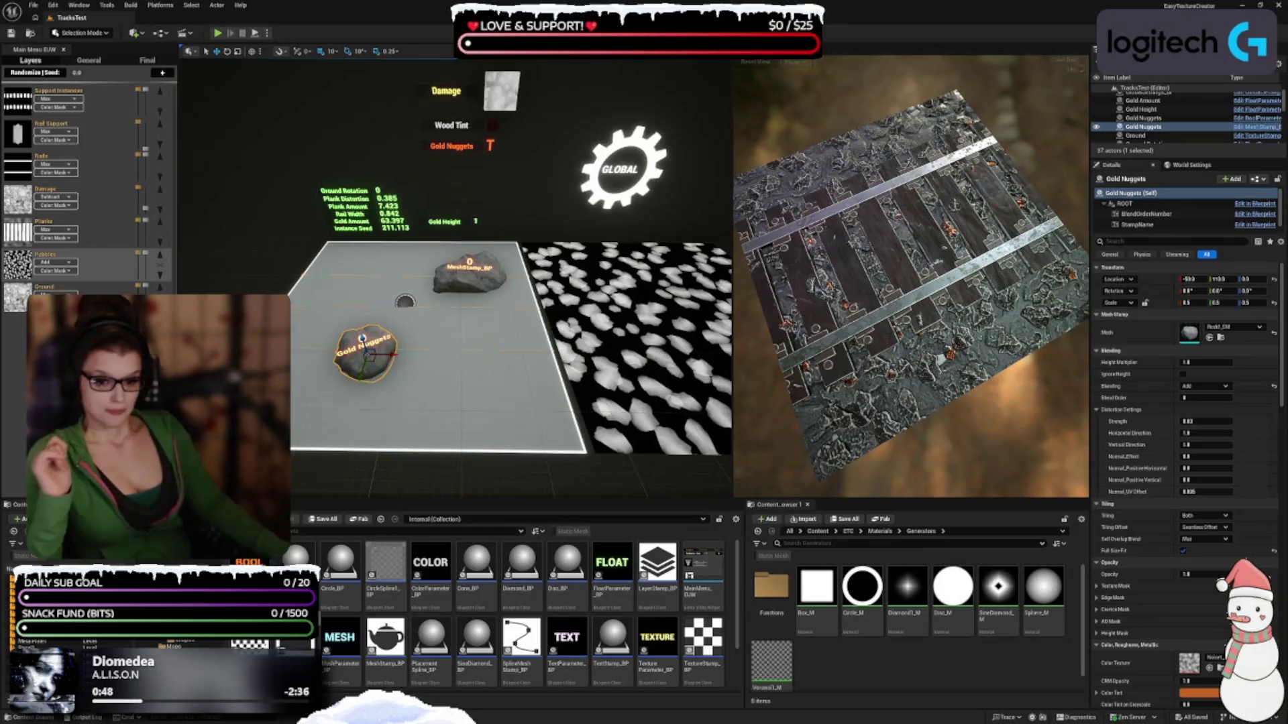
Browse the Blueprints Internal folders and add the UI folder to favorites
key(alt+Left)
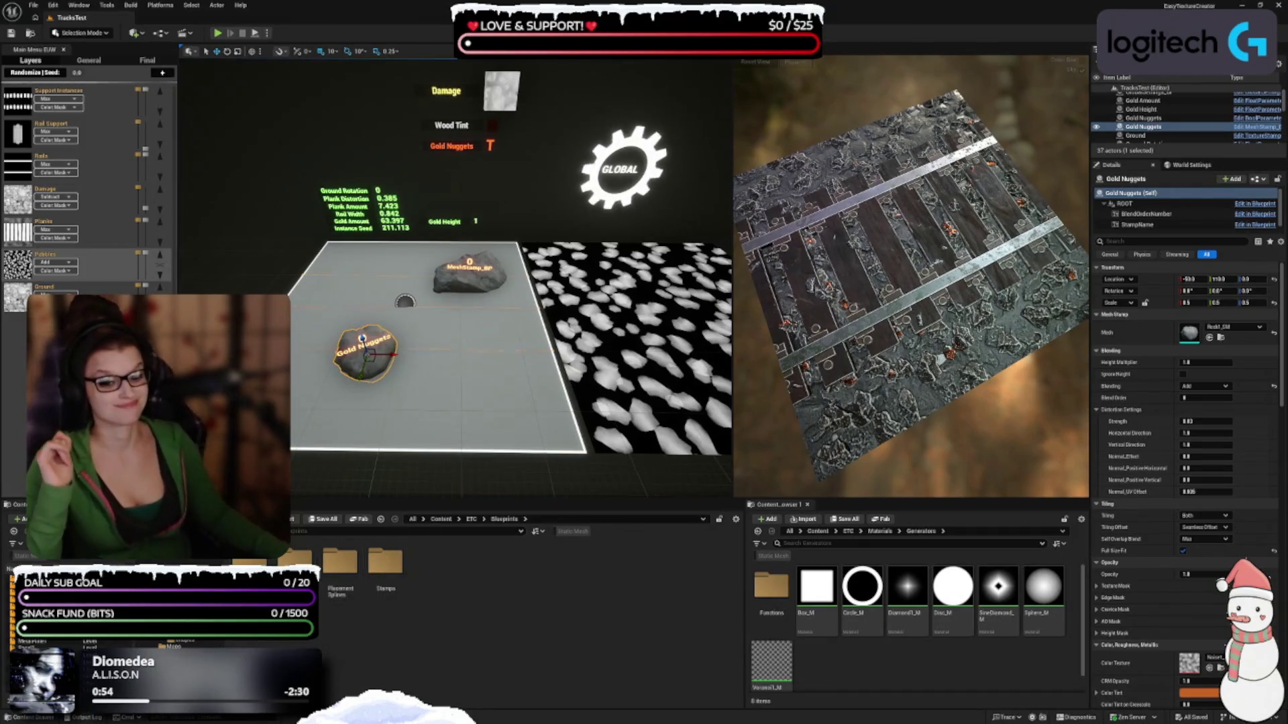
key(alt+Right)
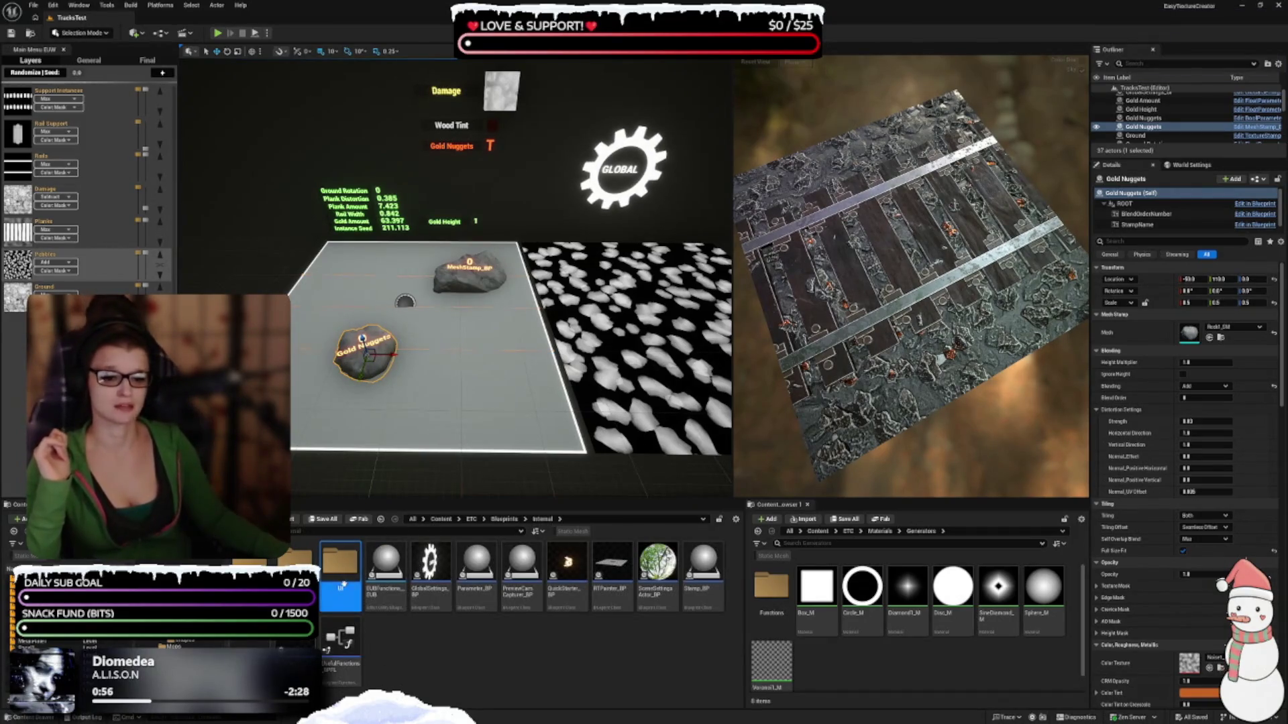
double_click(340, 562)
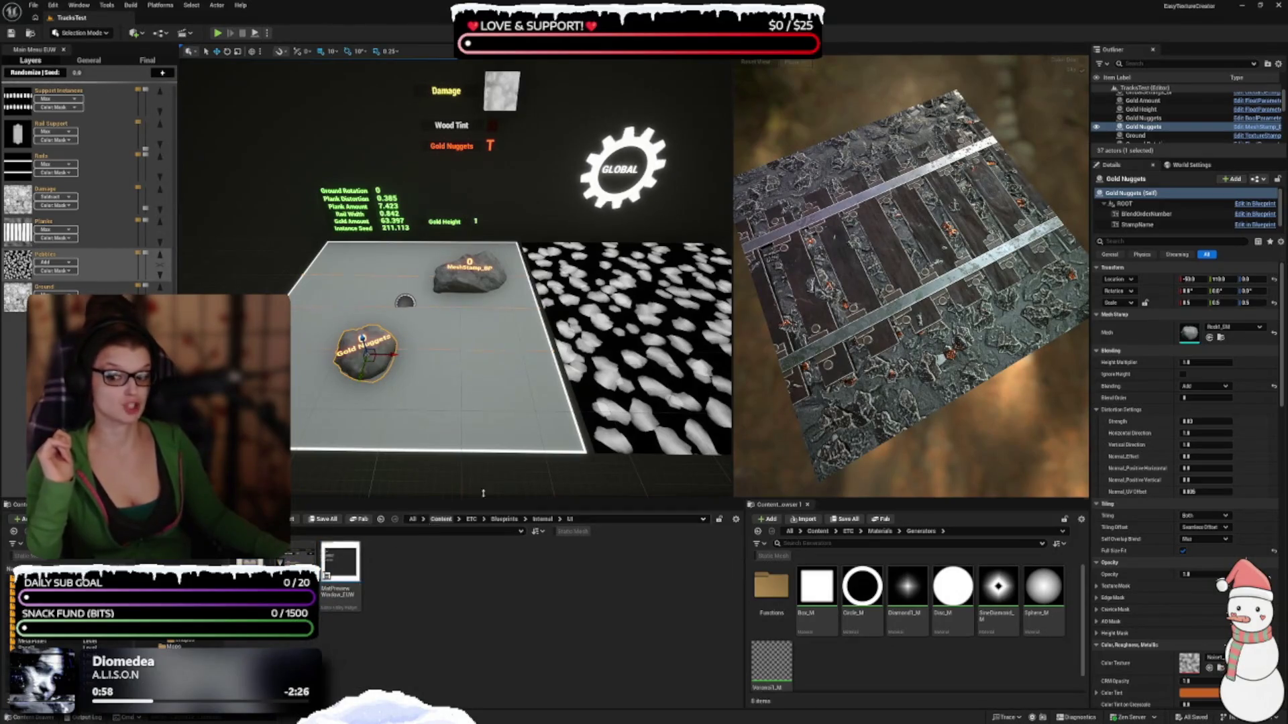
click(505, 521)
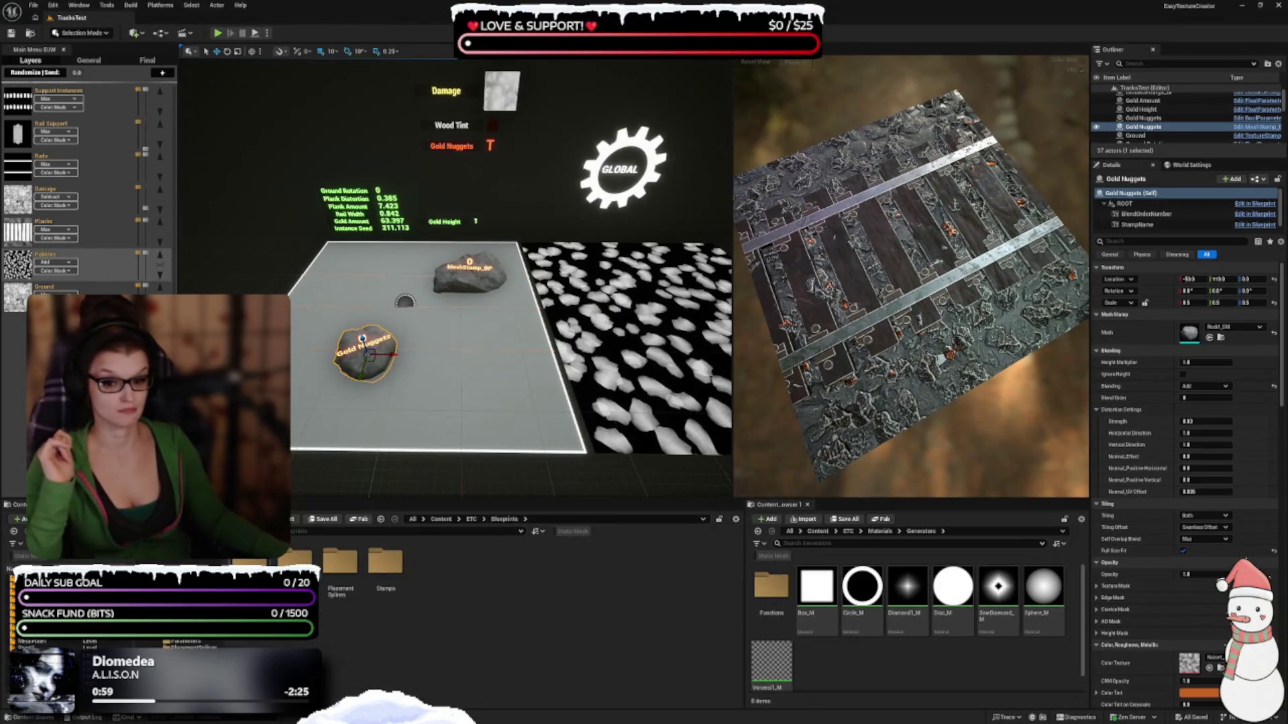
double_click(295, 562)
click(340, 562)
right_click(346, 560)
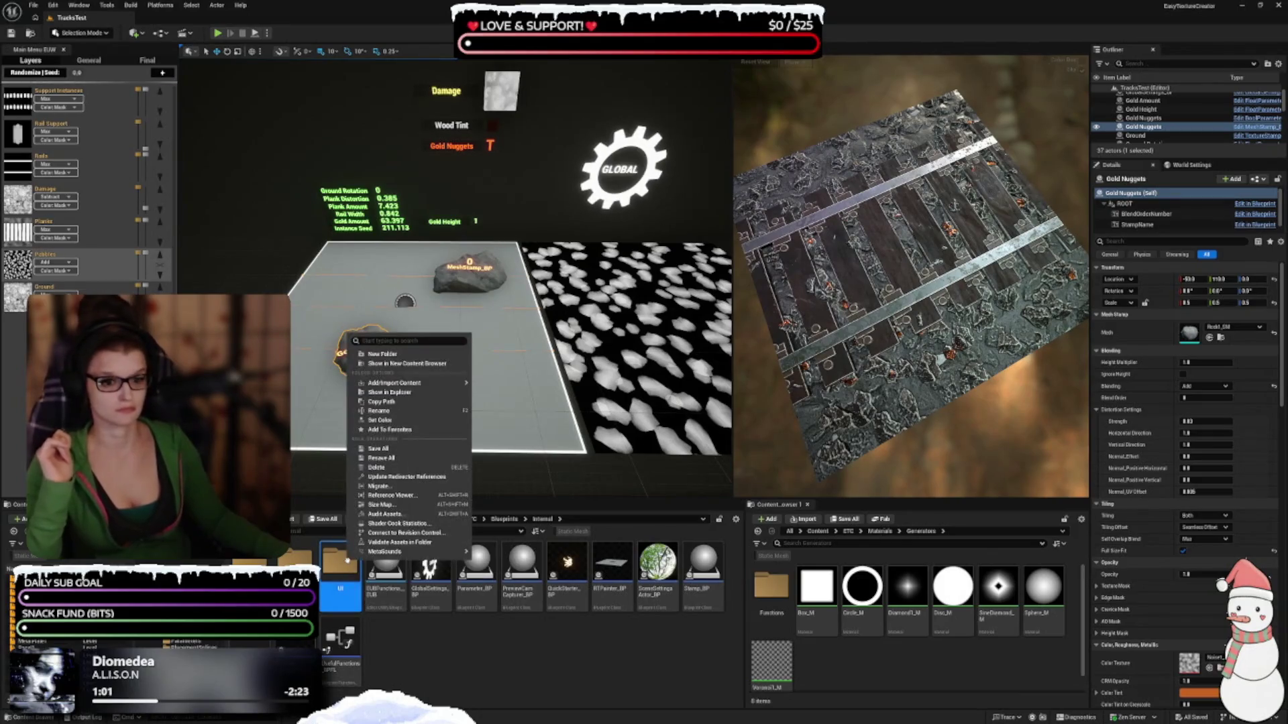
click(407, 430)
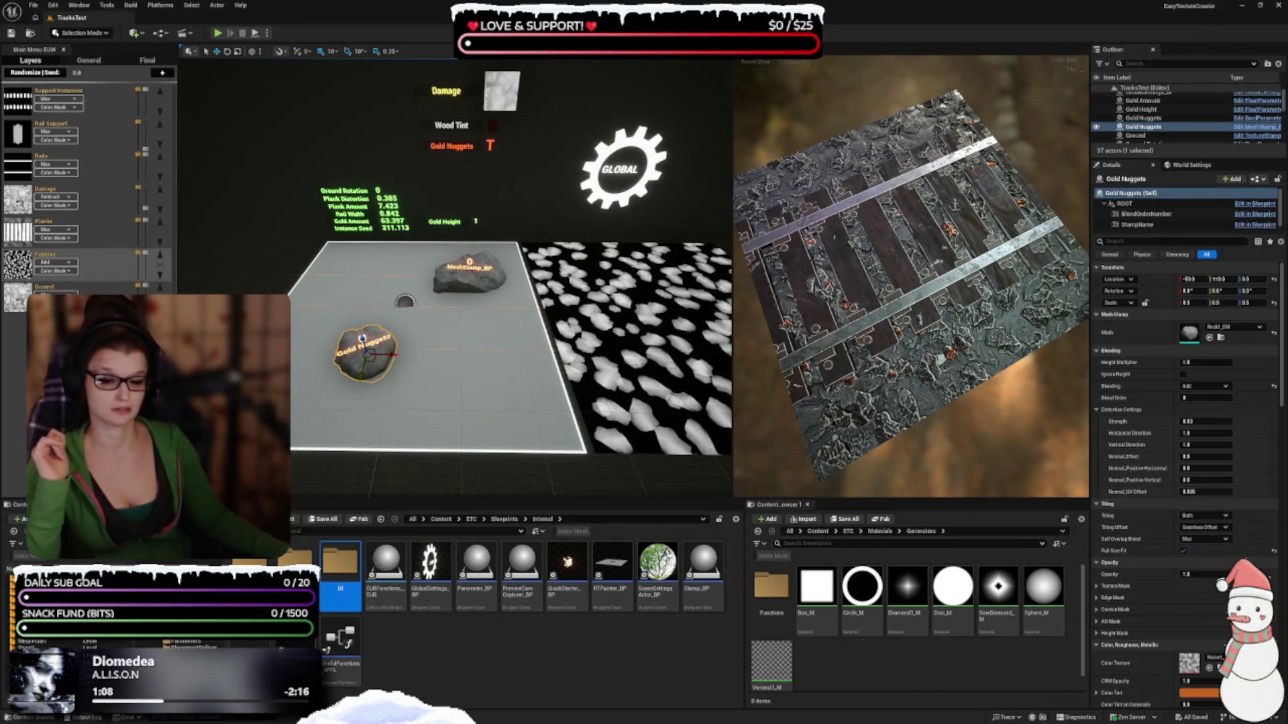
key(Escape)
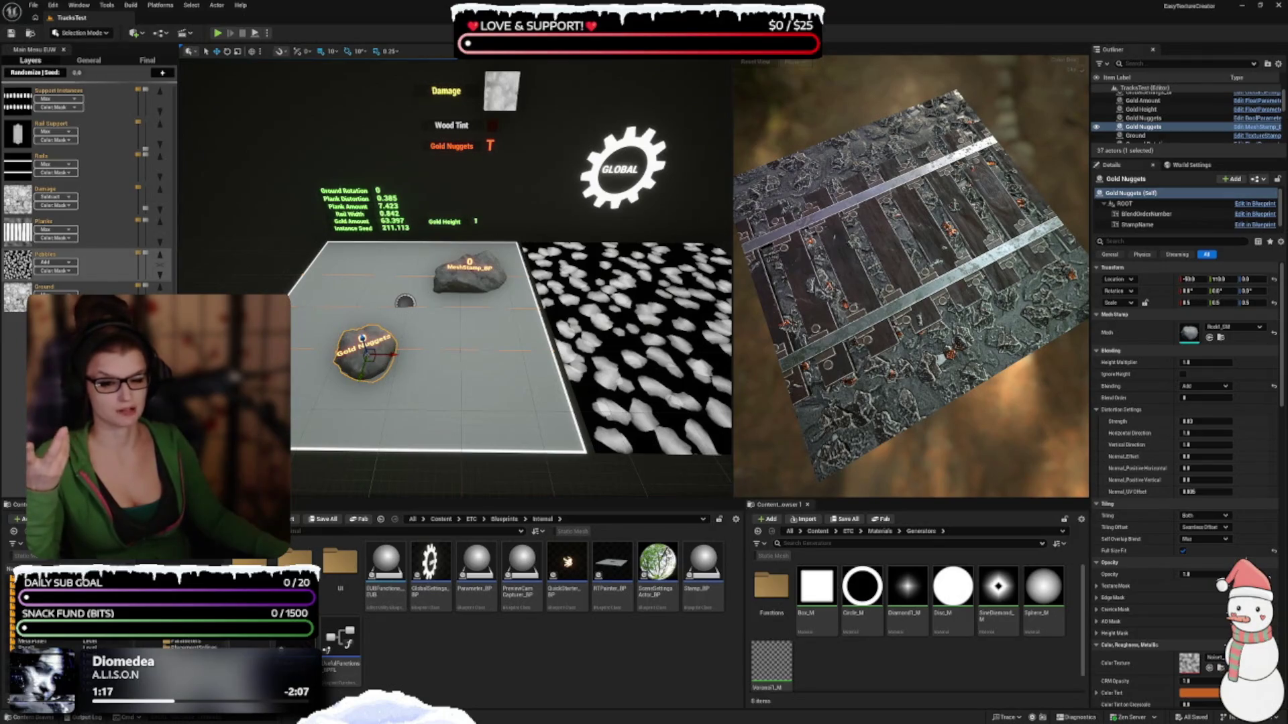
Go to ETC/Materials, look into Generators, and return to the Materials folder
click(475, 520)
double_click(340, 567)
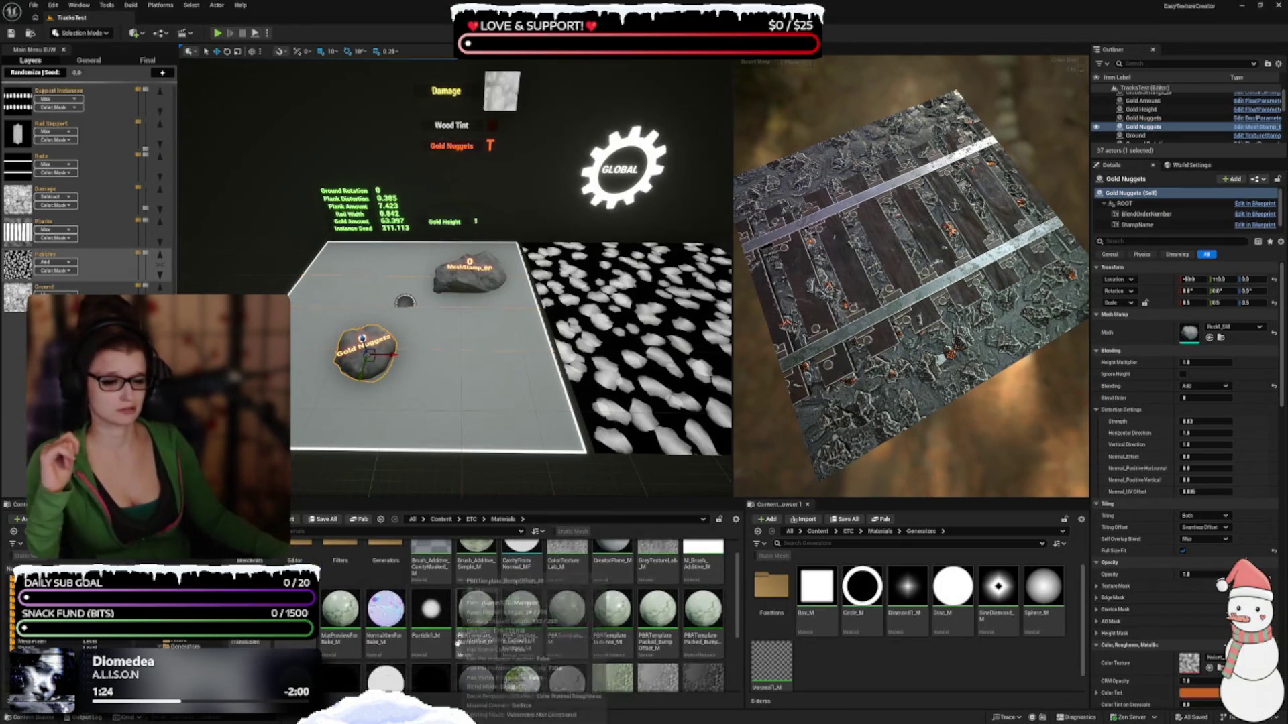
mouse_move(424, 654)
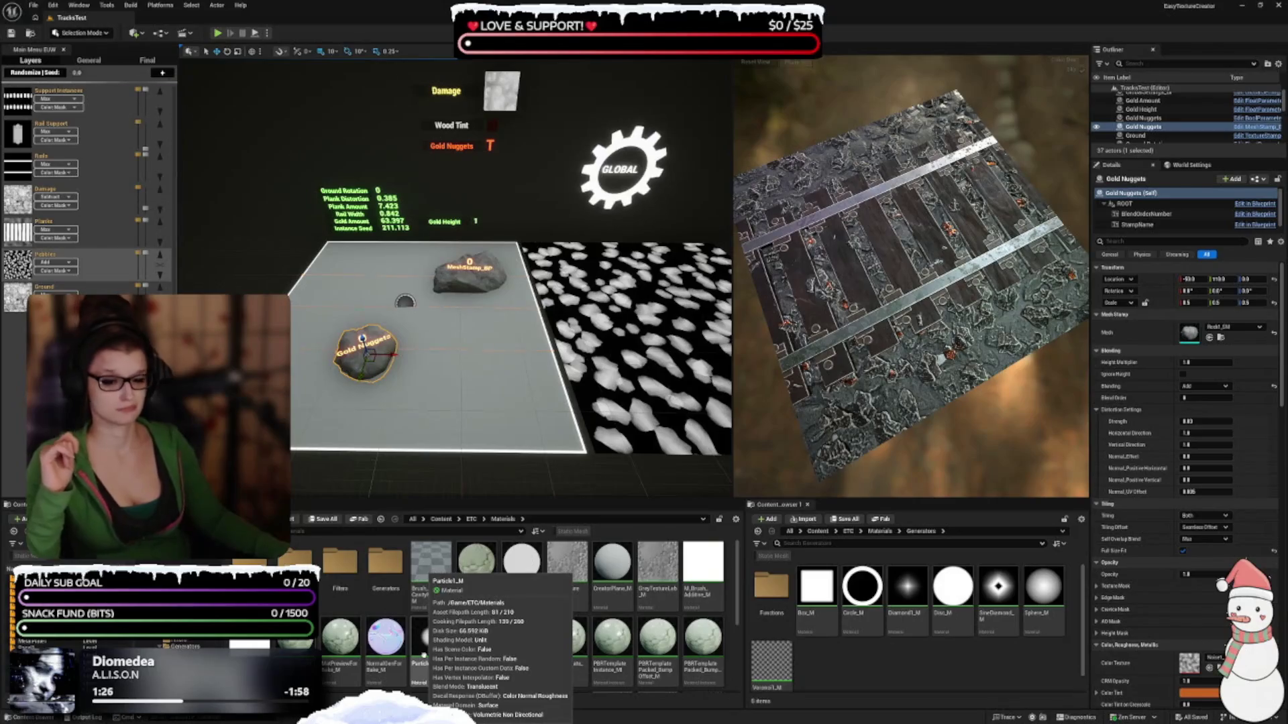
double_click(395, 578)
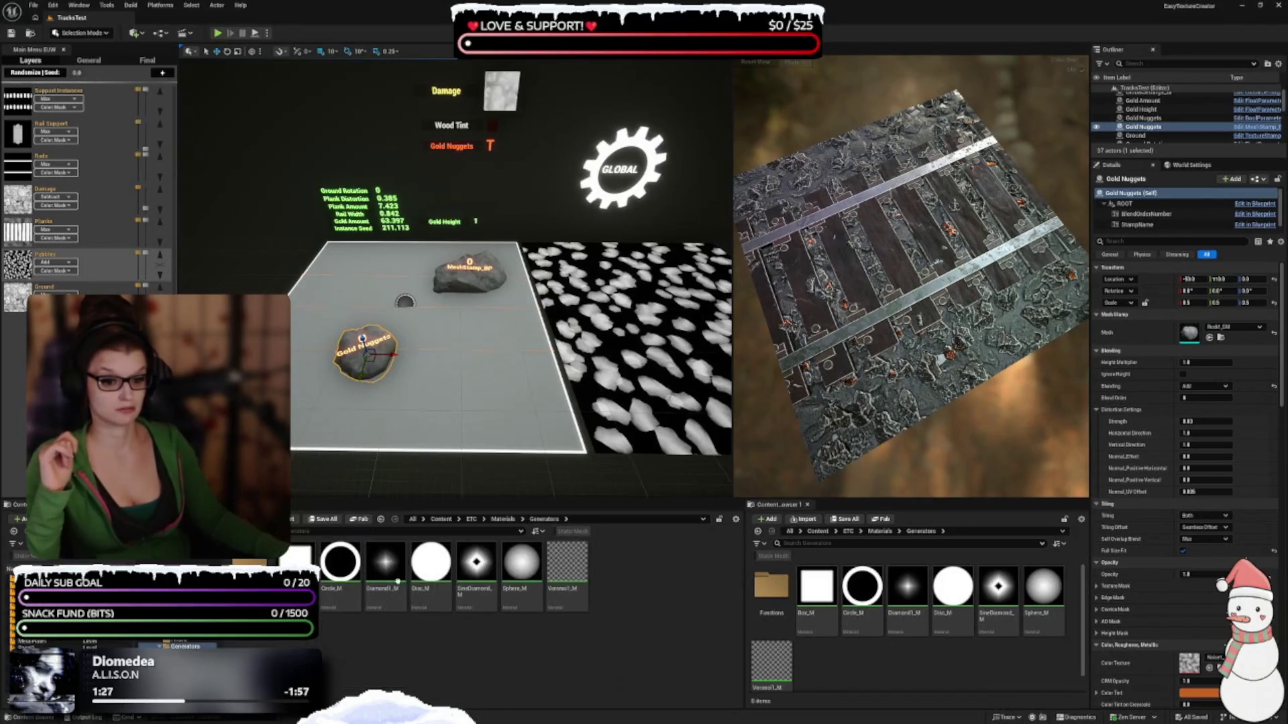
click(503, 519)
Give the Generators folder a green custom folder colour
right_click(390, 589)
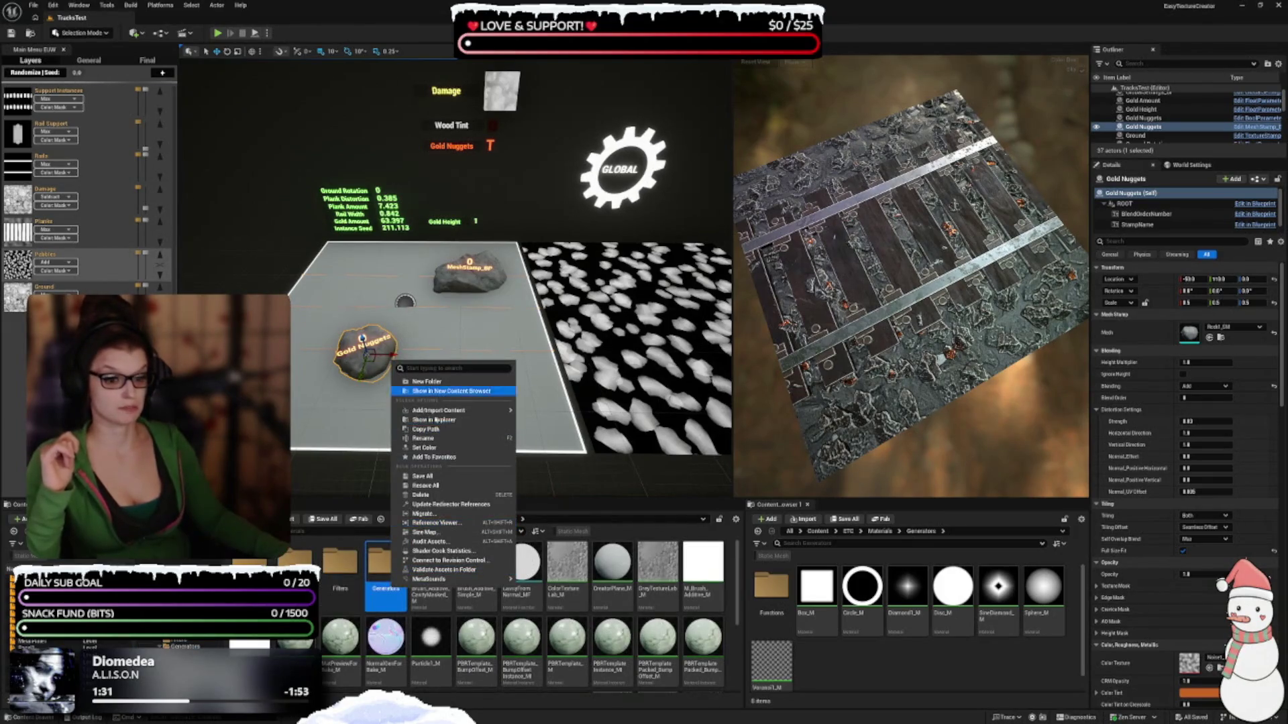
click(445, 451)
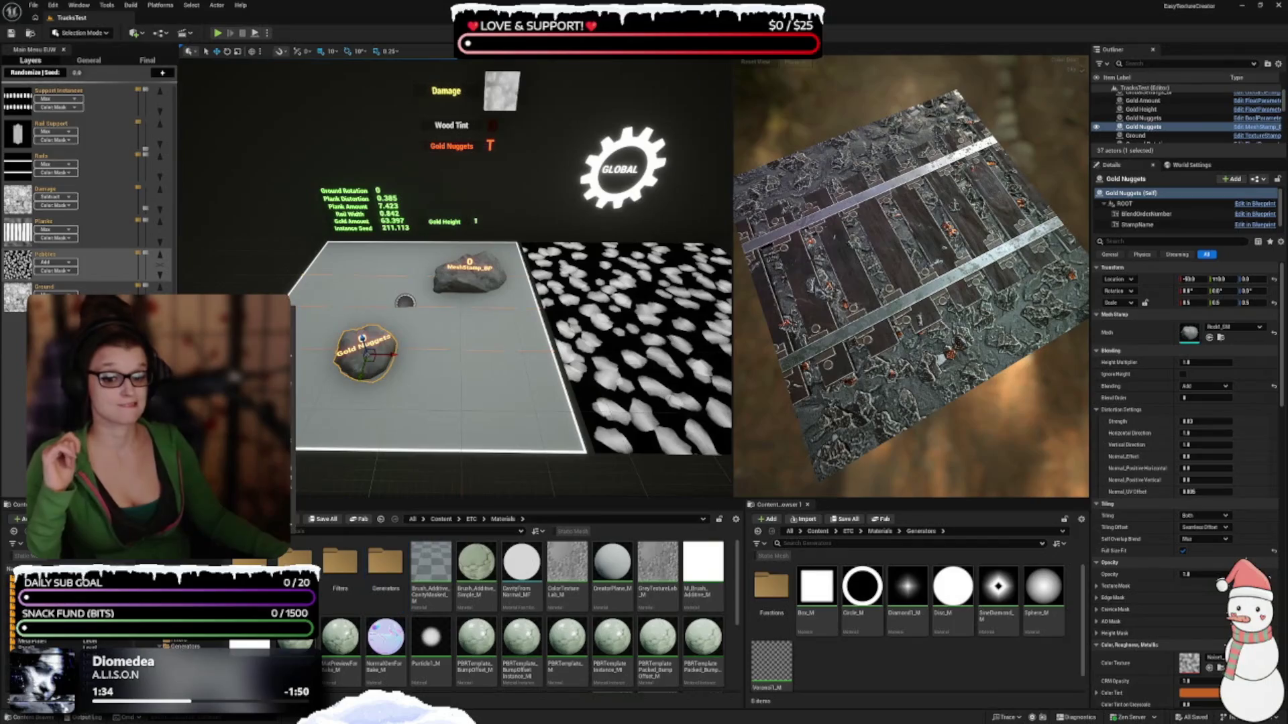
click(374, 410)
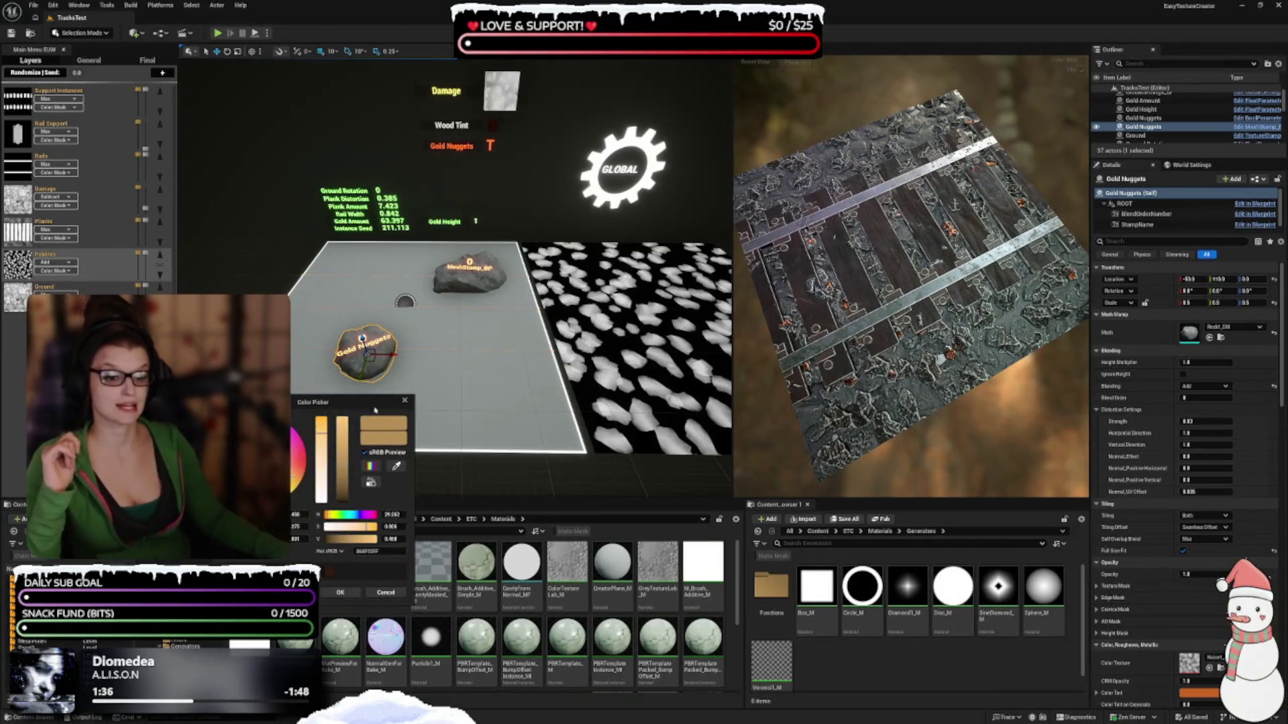
mouse_move(297, 460)
mouse_down()
mouse_move(340, 482)
mouse_move(343, 459)
mouse_up()
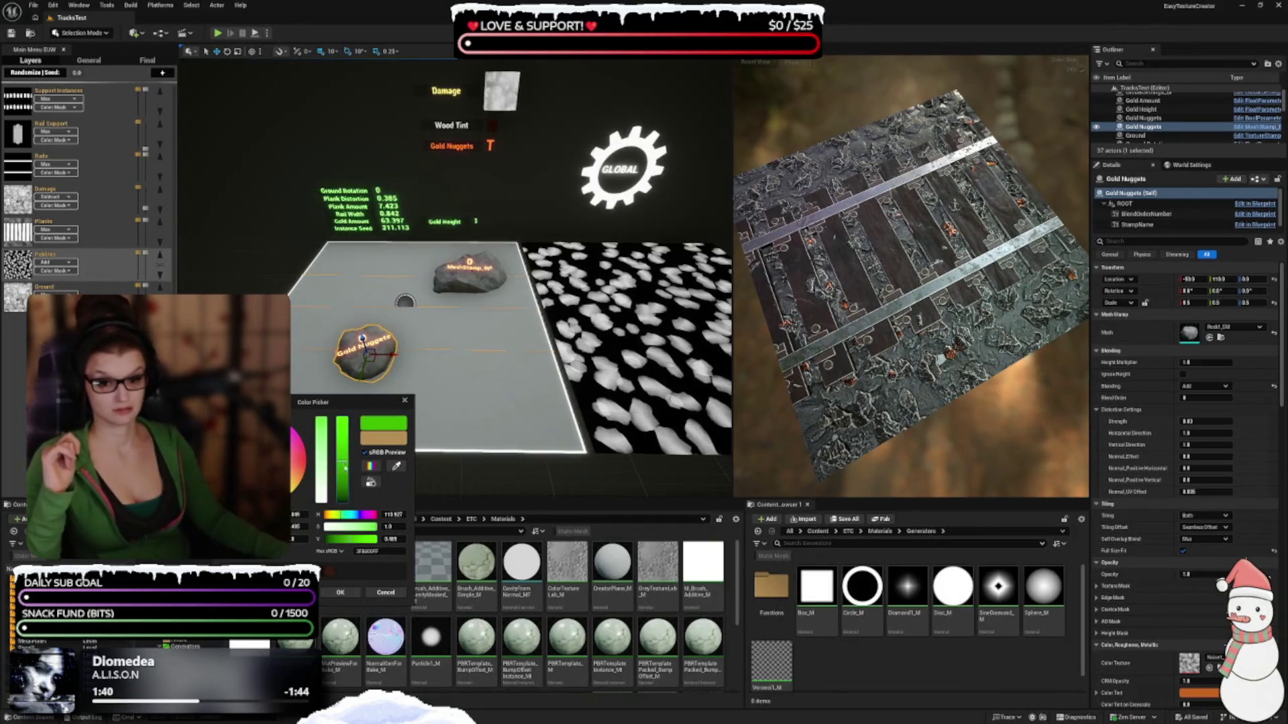
click(340, 593)
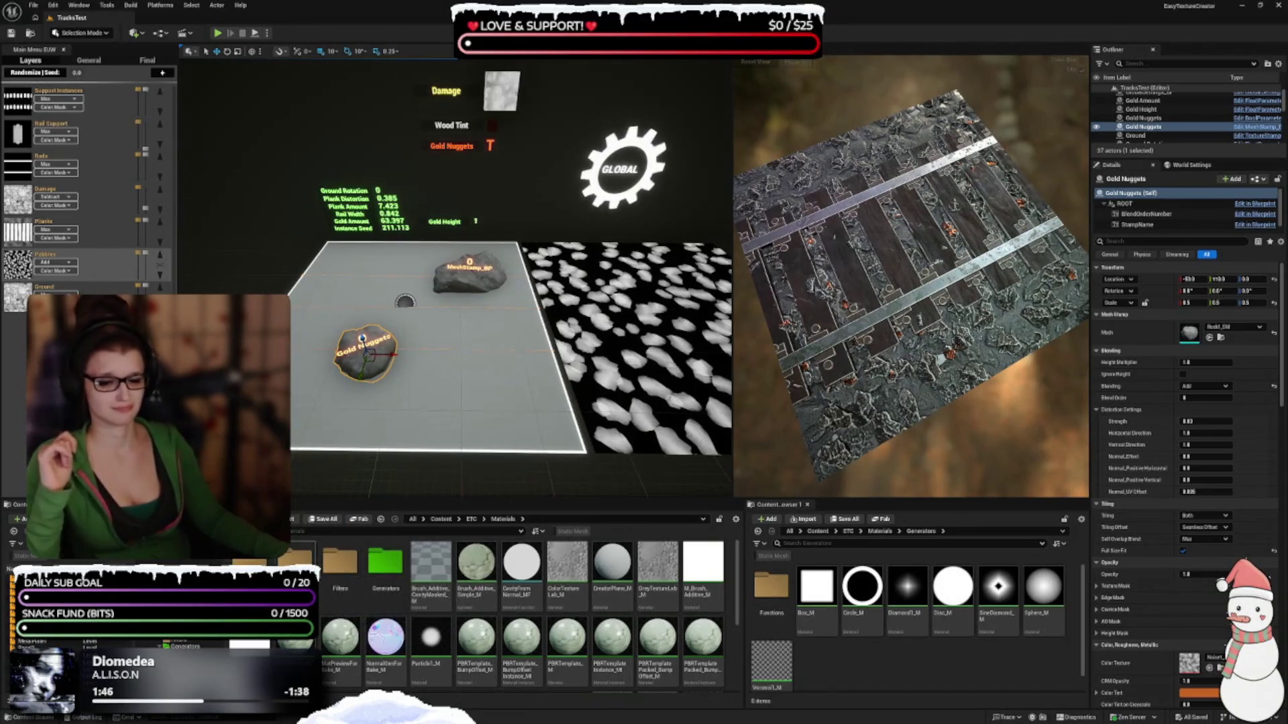
Give the Meshes folder in ETC a blue custom folder colour
click(471, 519)
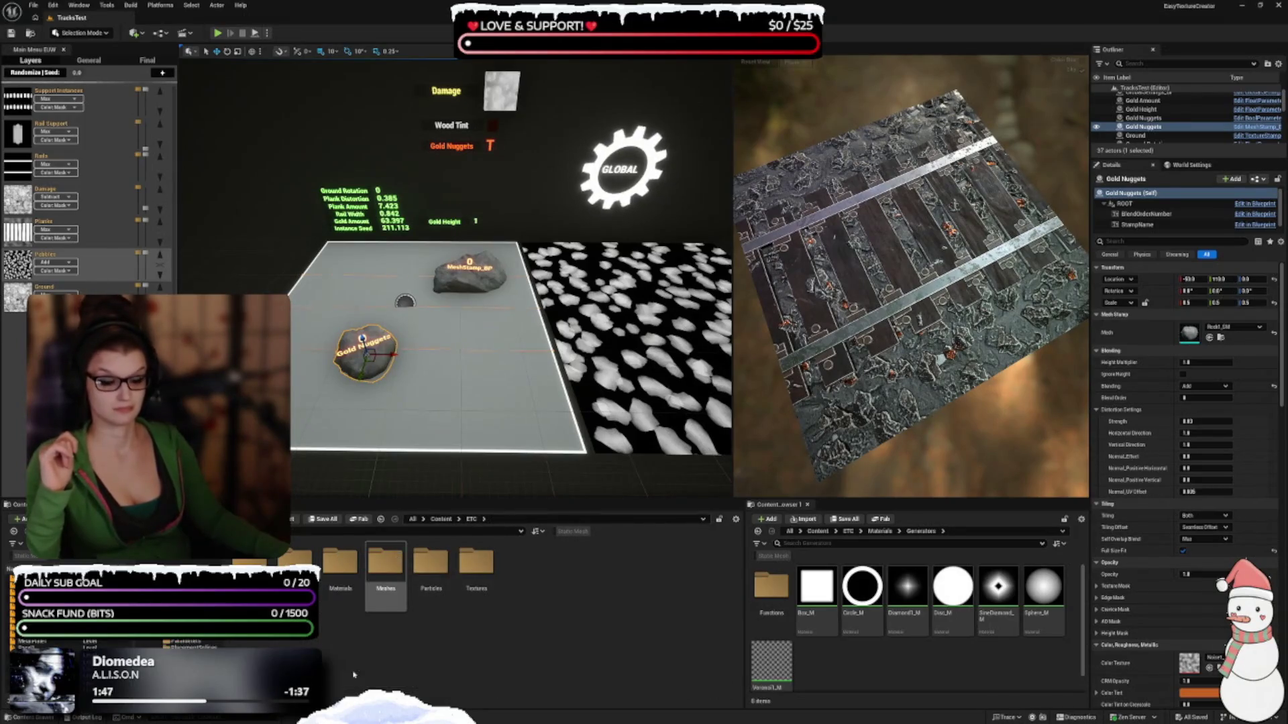
double_click(385, 563)
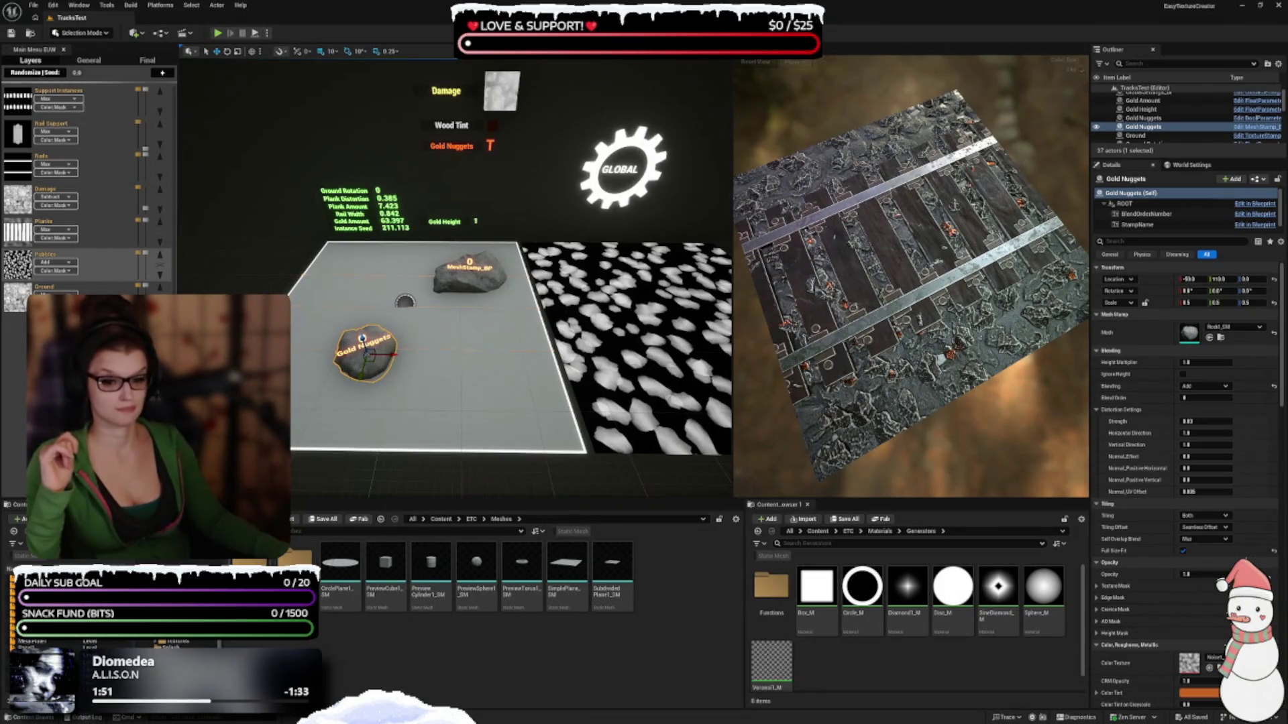
click(471, 520)
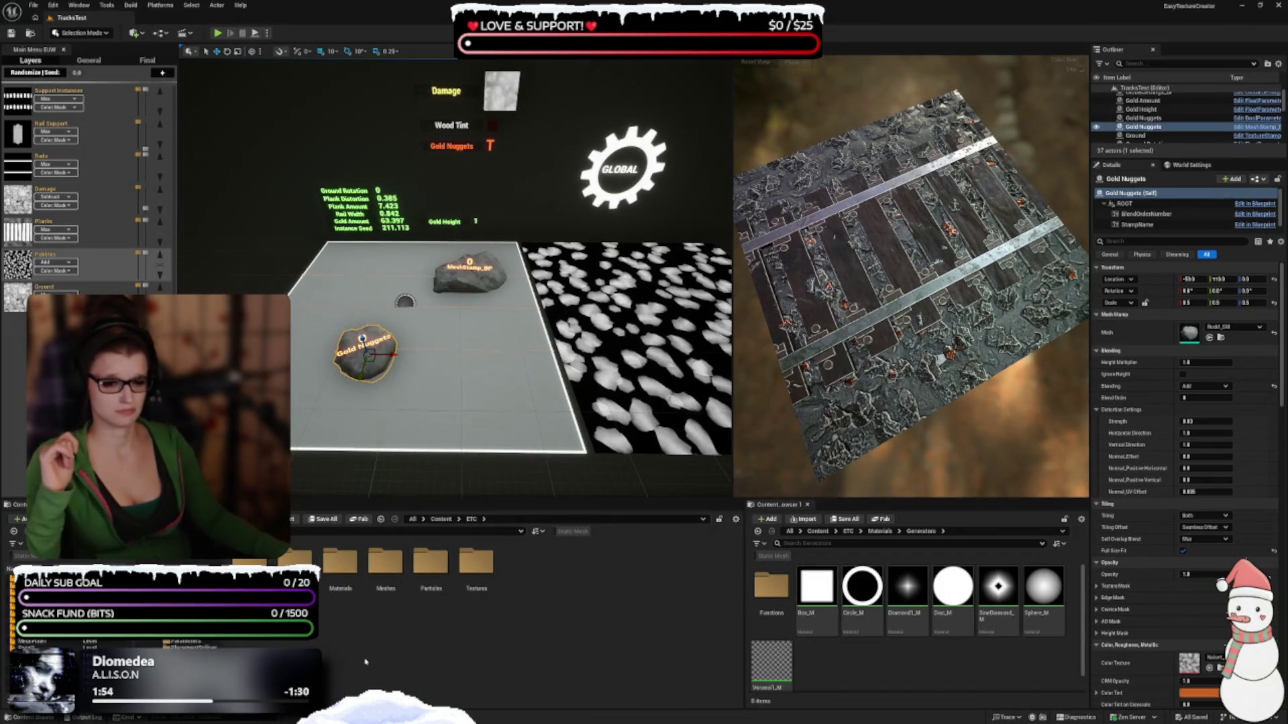
click(386, 570)
right_click(386, 573)
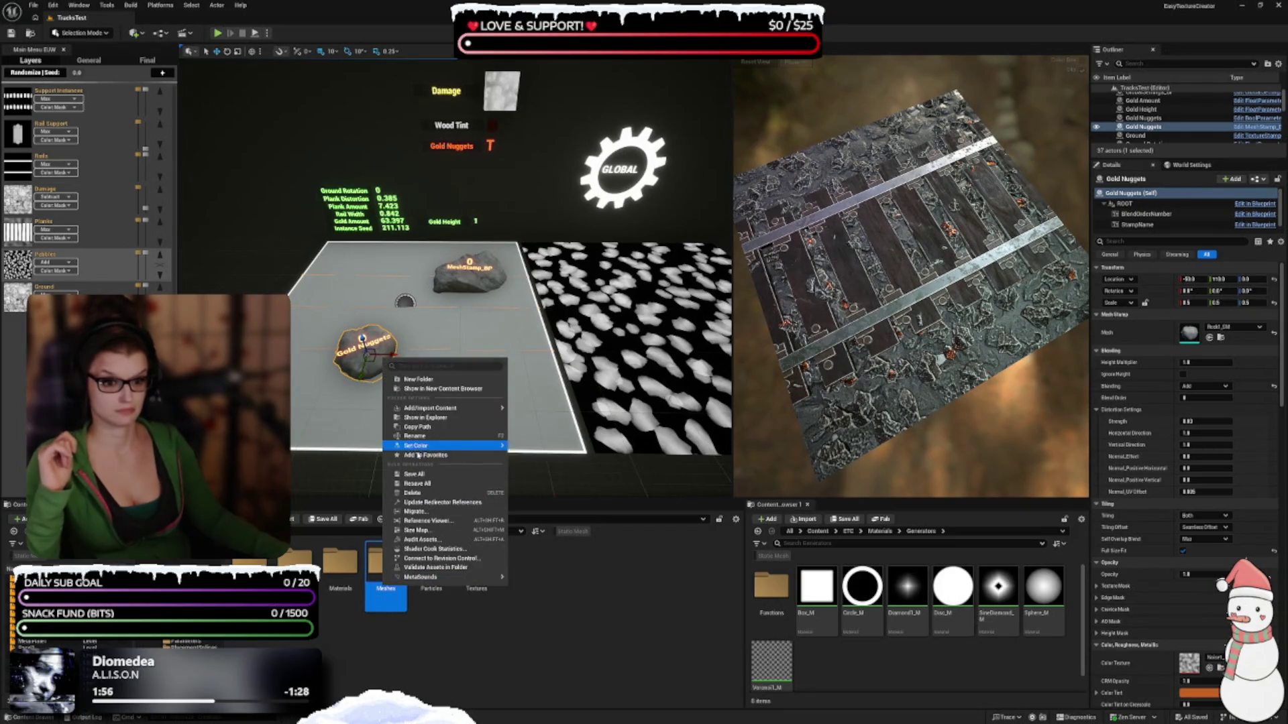
click(417, 452)
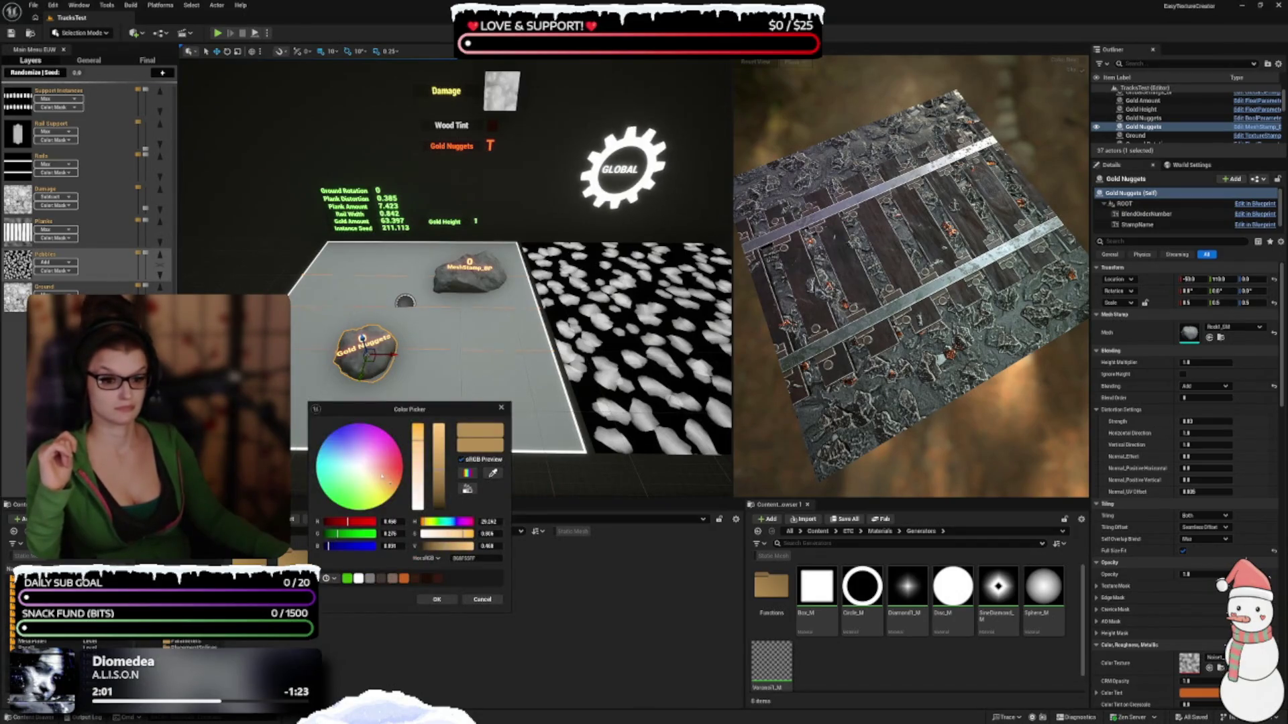
drag(381, 476, 322, 443)
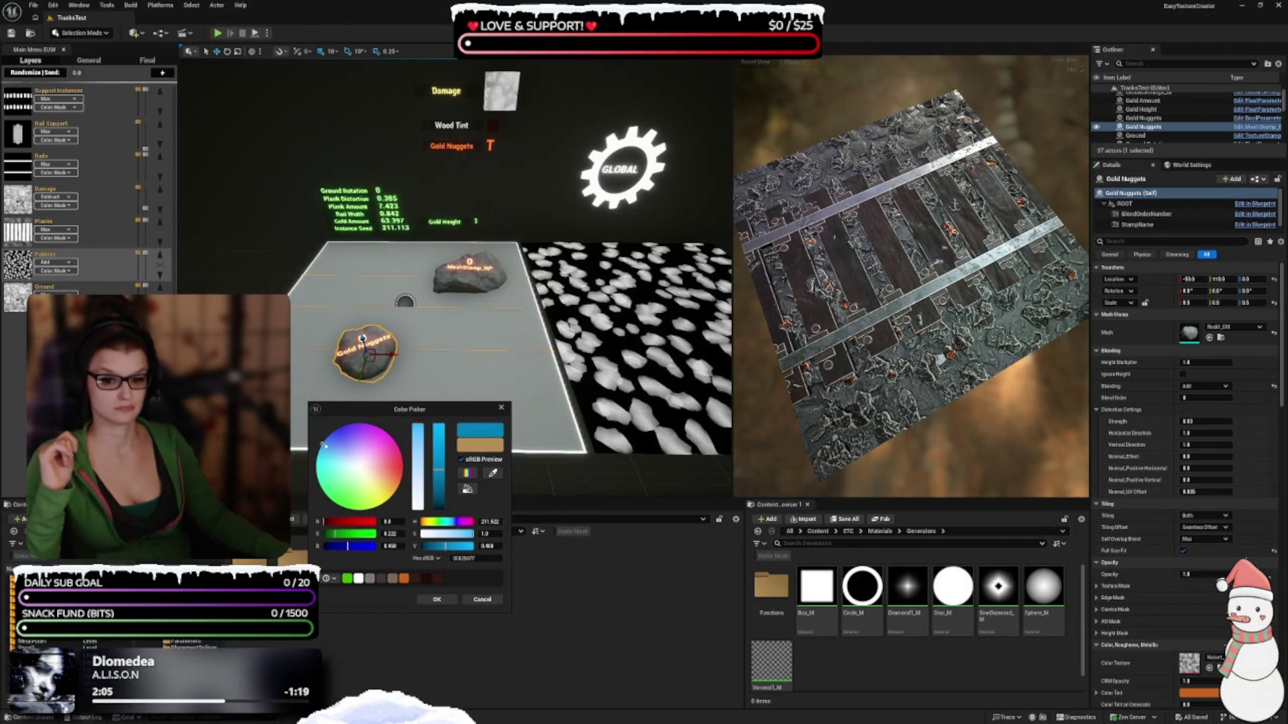
click(451, 599)
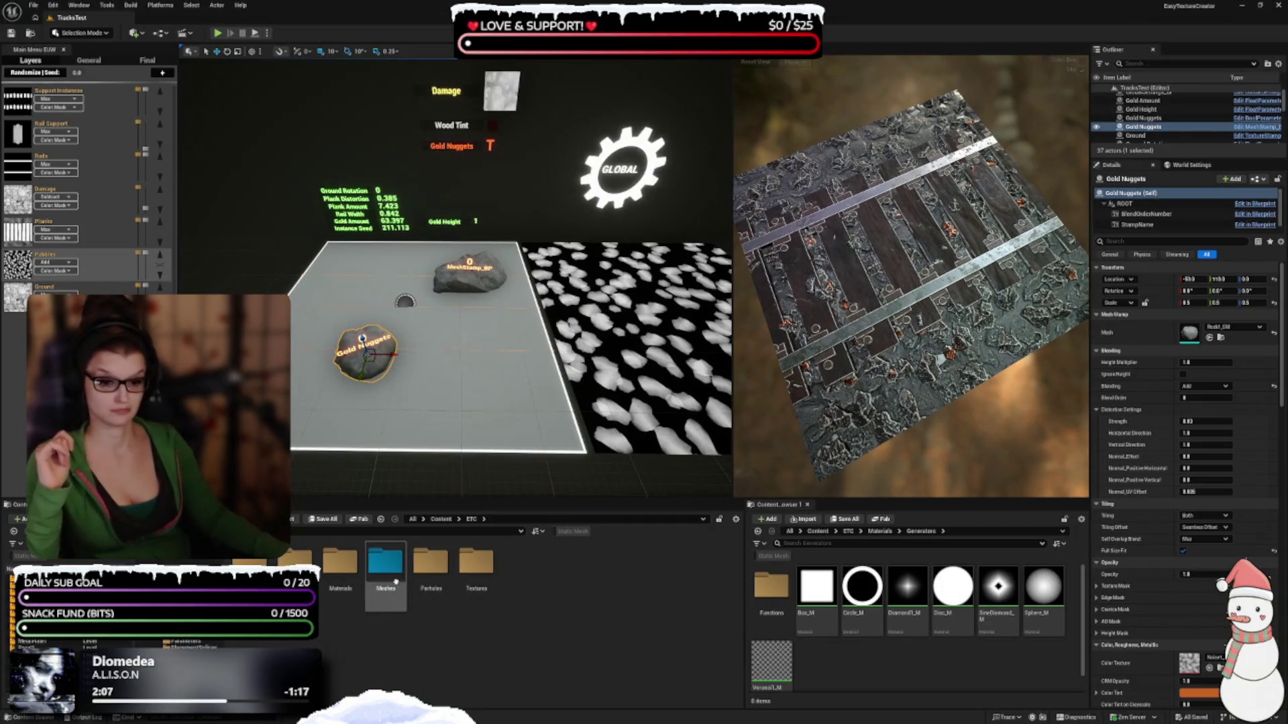
Give the Textures folder in ETC a red custom folder colour
double_click(431, 567)
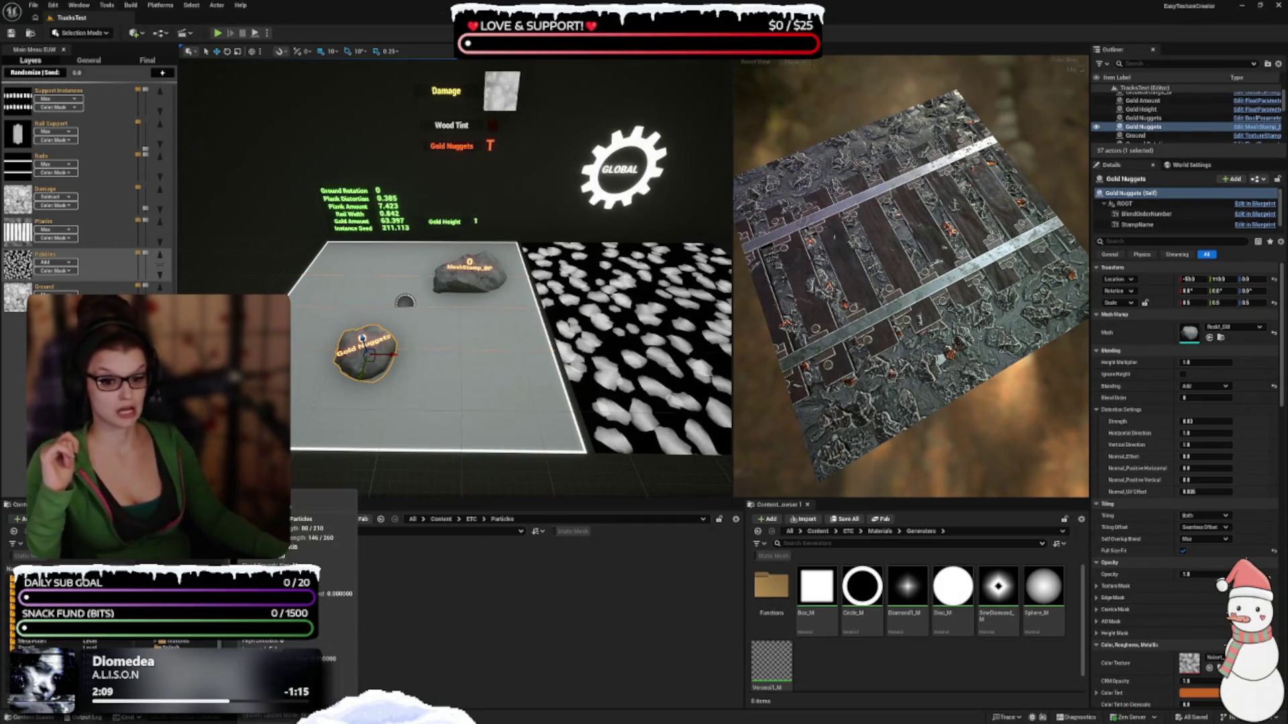
click(471, 519)
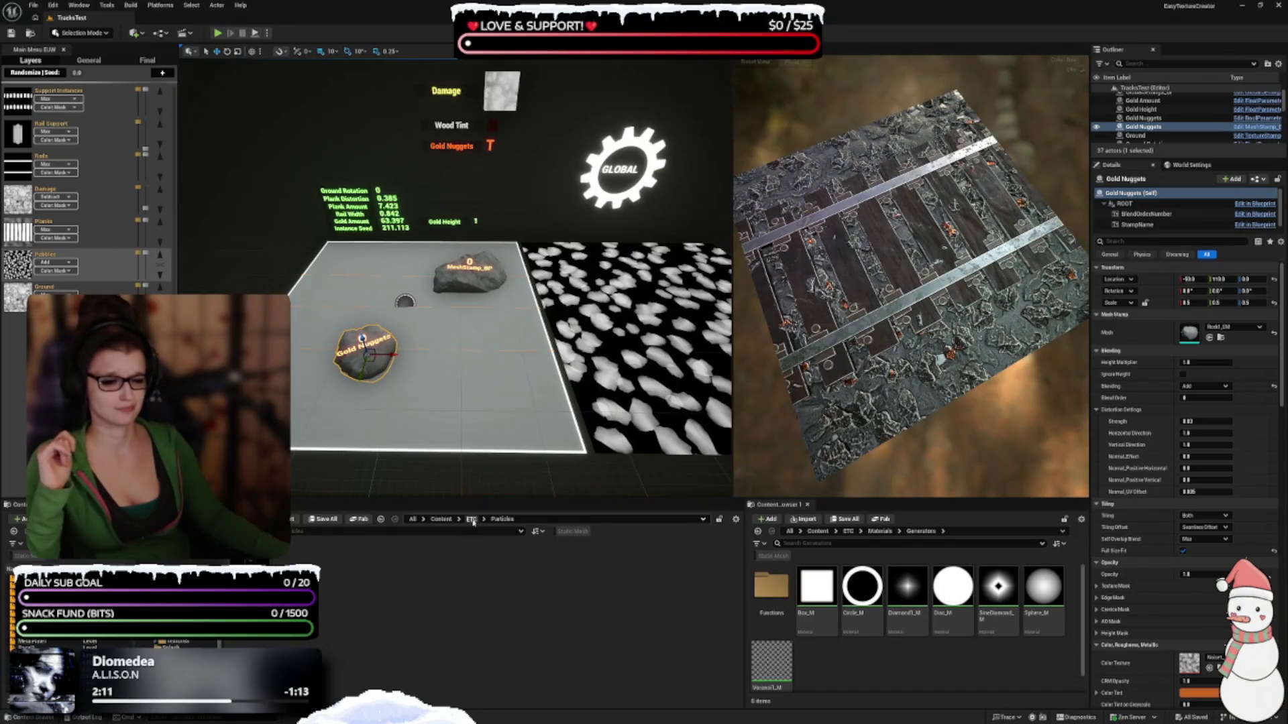
double_click(477, 581)
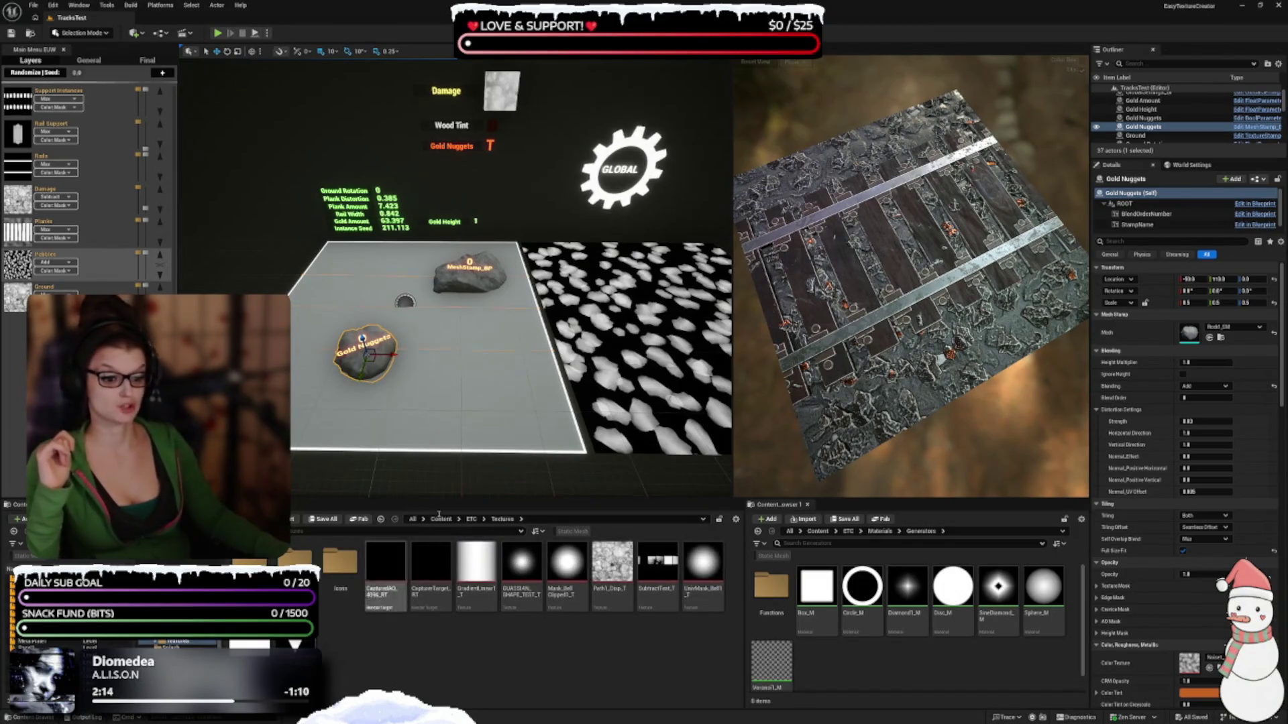
mouse_move(585, 548)
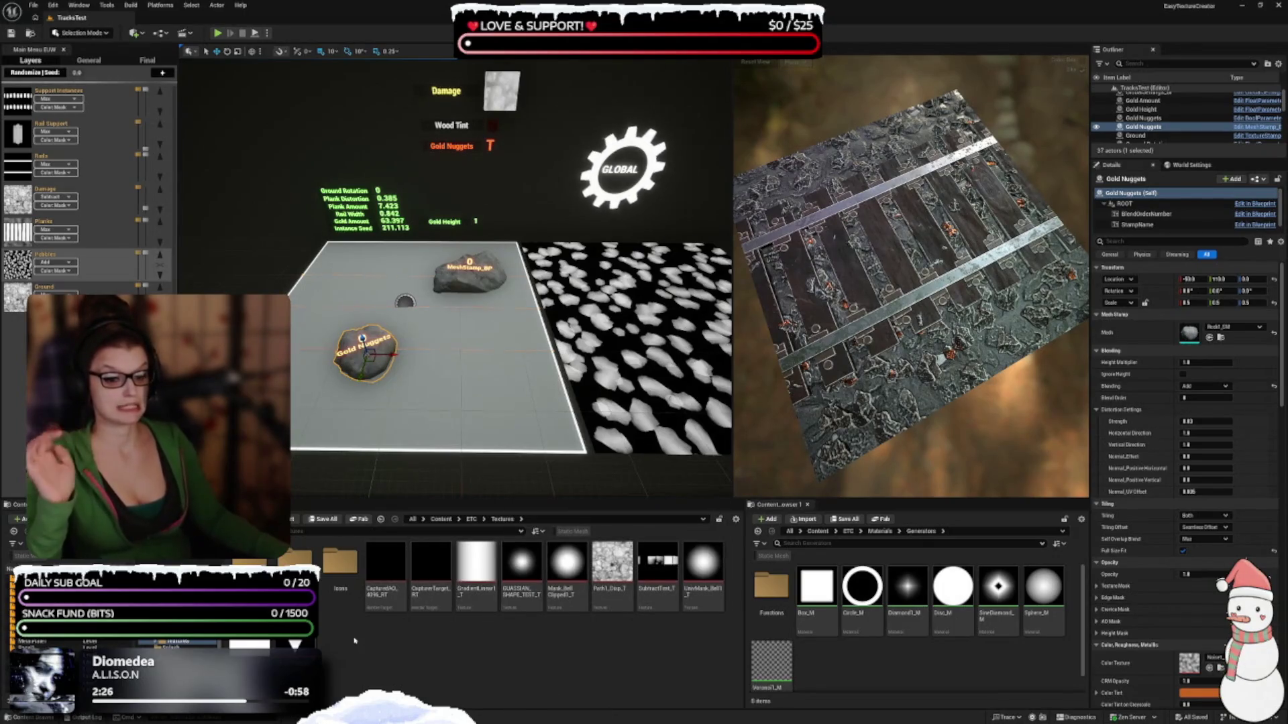
click(472, 520)
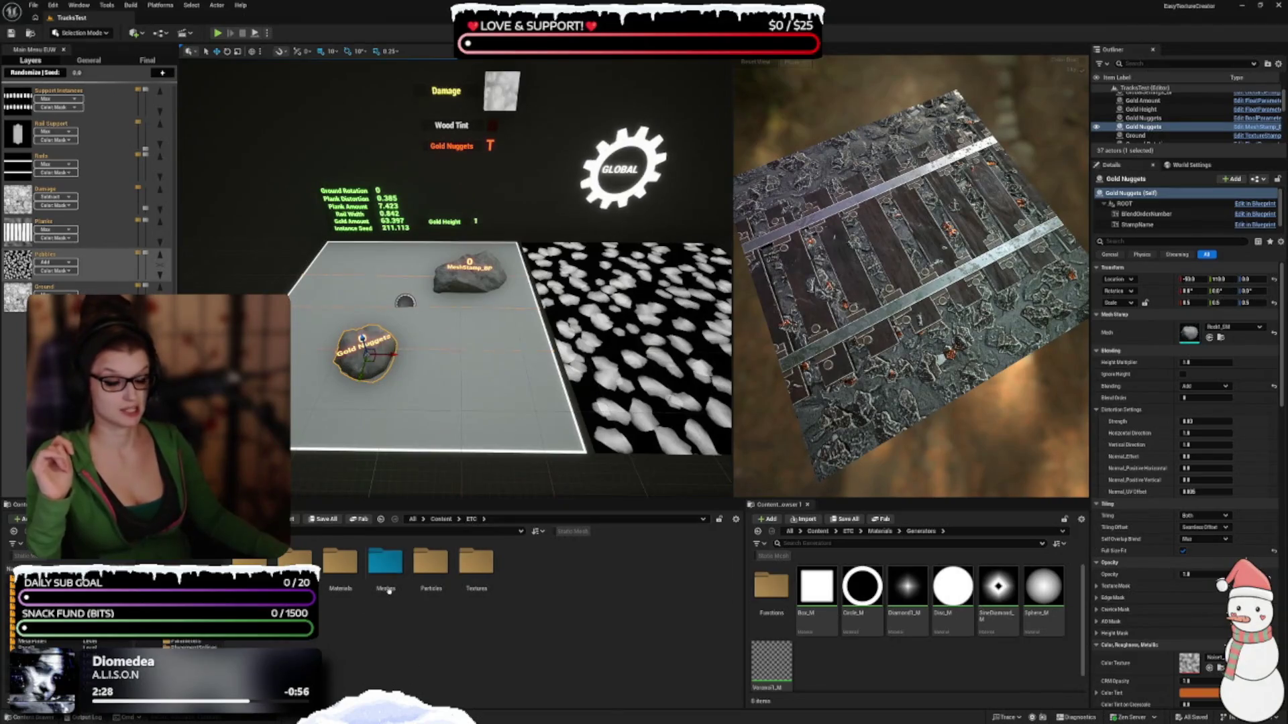
right_click(473, 580)
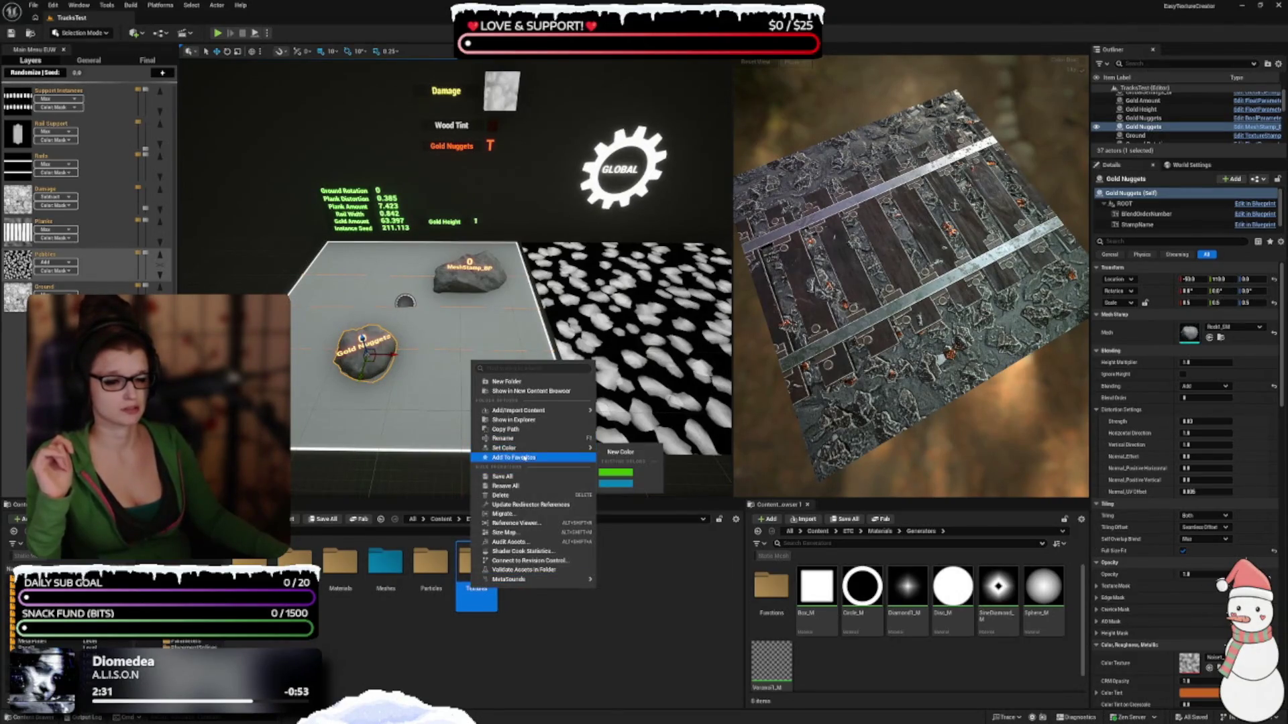
click(520, 457)
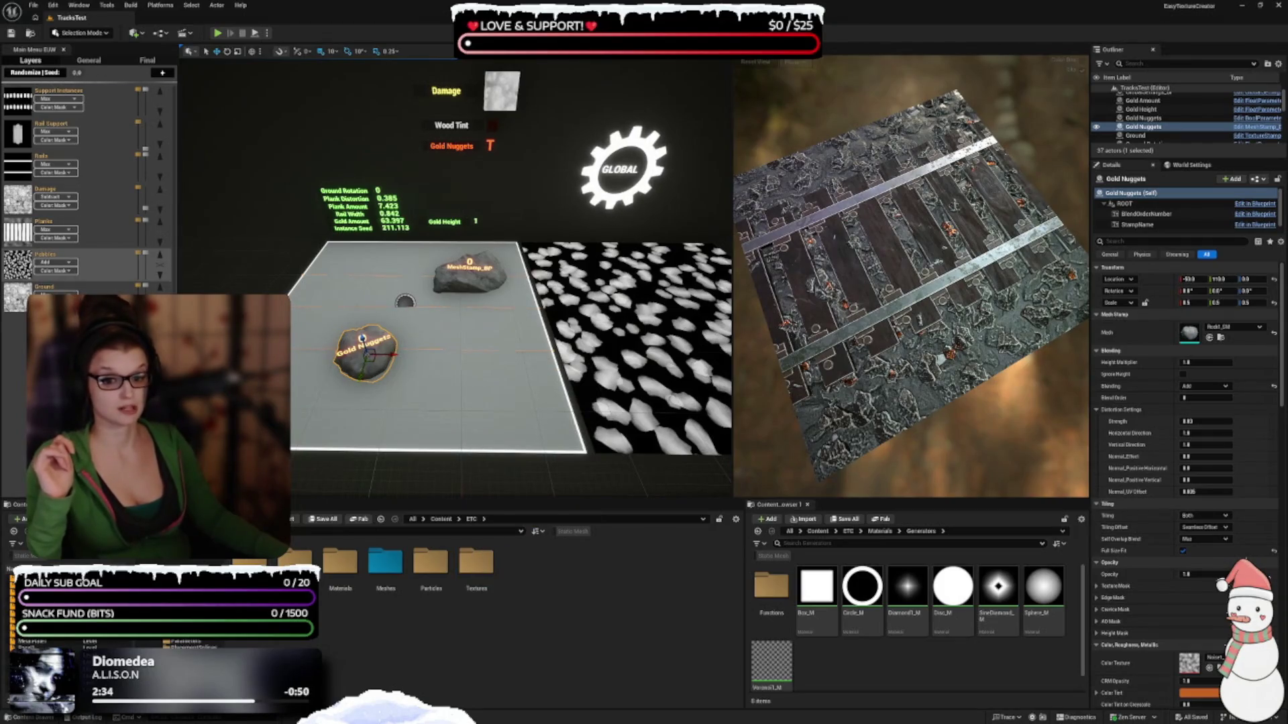
mouse_move(282, 411)
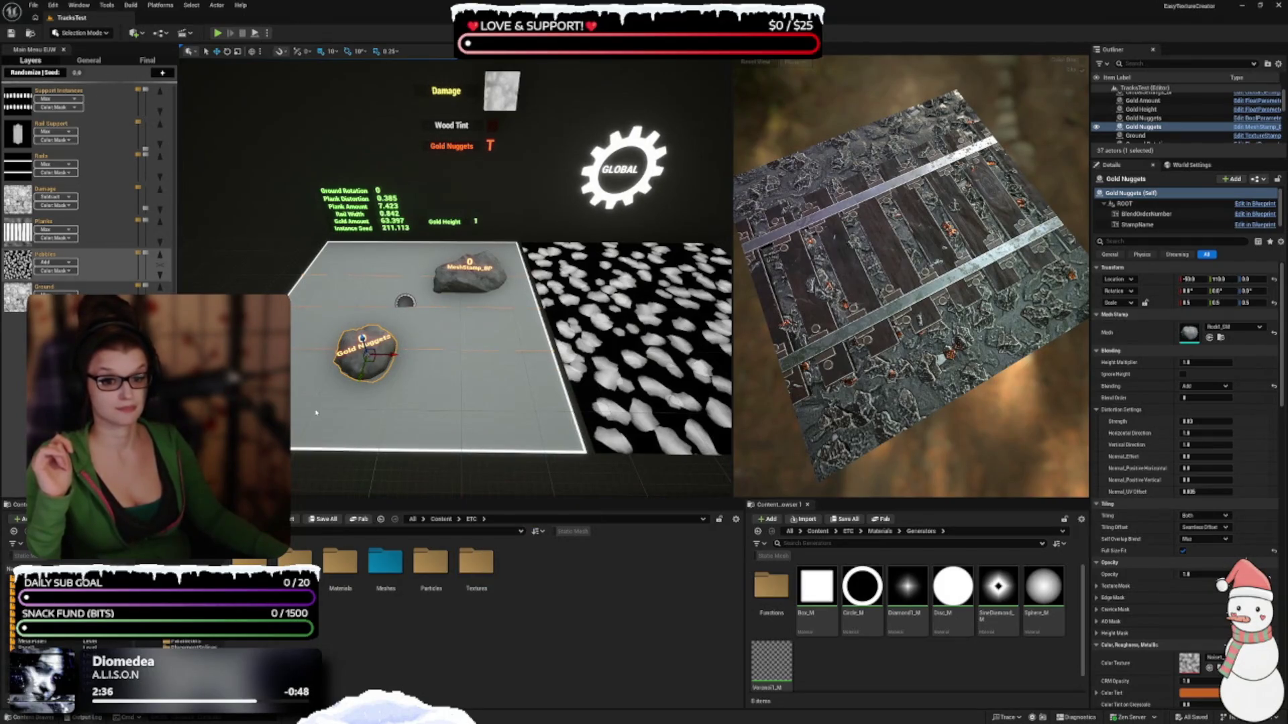
click(318, 413)
drag(360, 558, 336, 558)
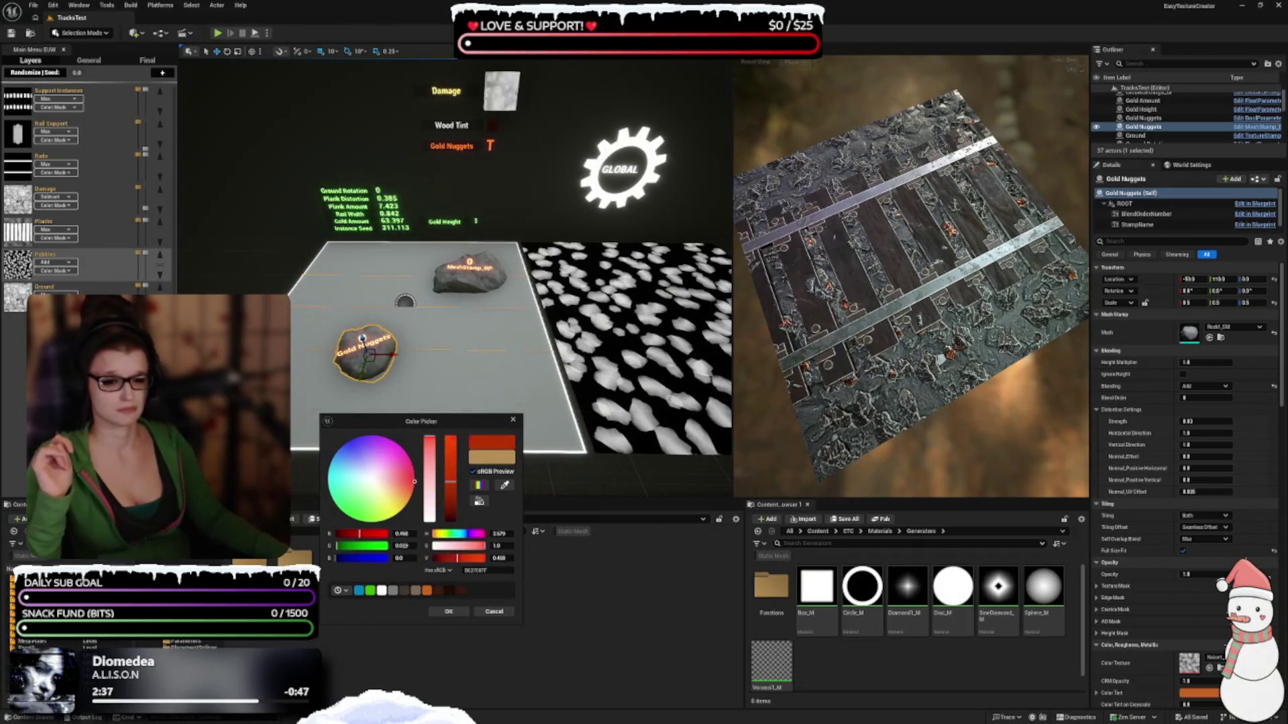
click(448, 612)
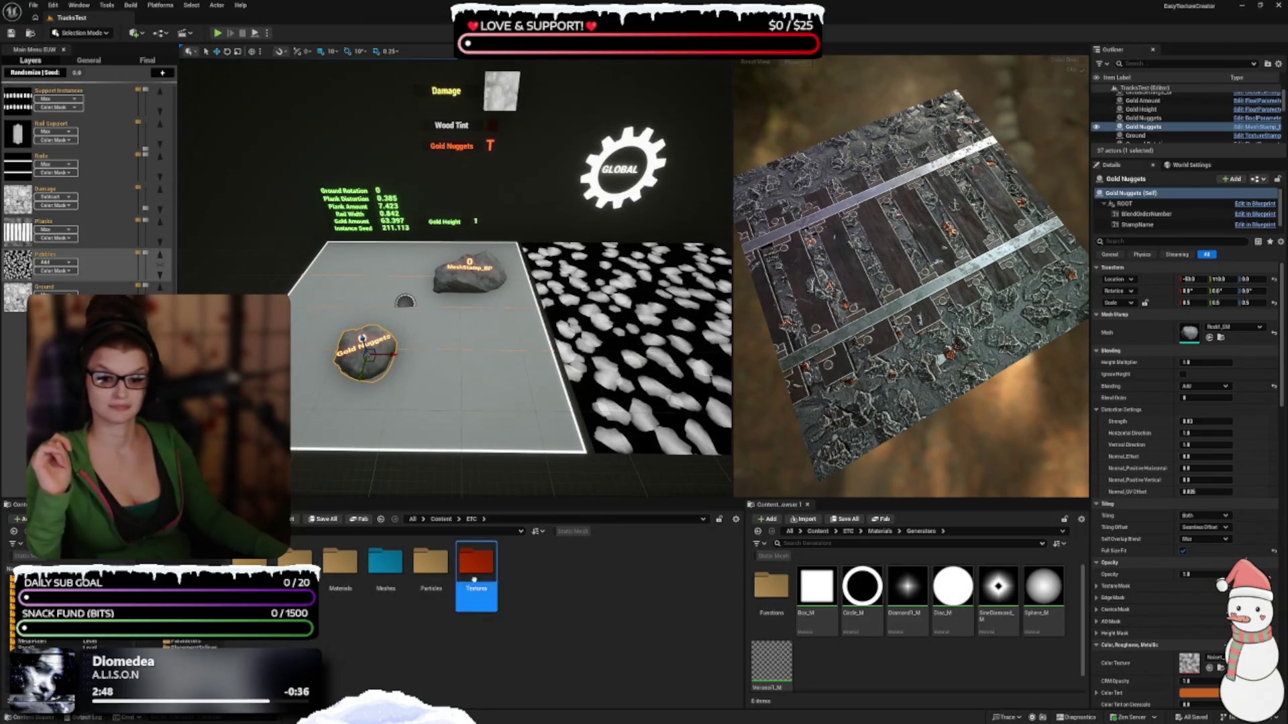
Browse Textures' Icons and GenericPatterns subfolders, select Stone1_T, then return to Textures
double_click(476, 563)
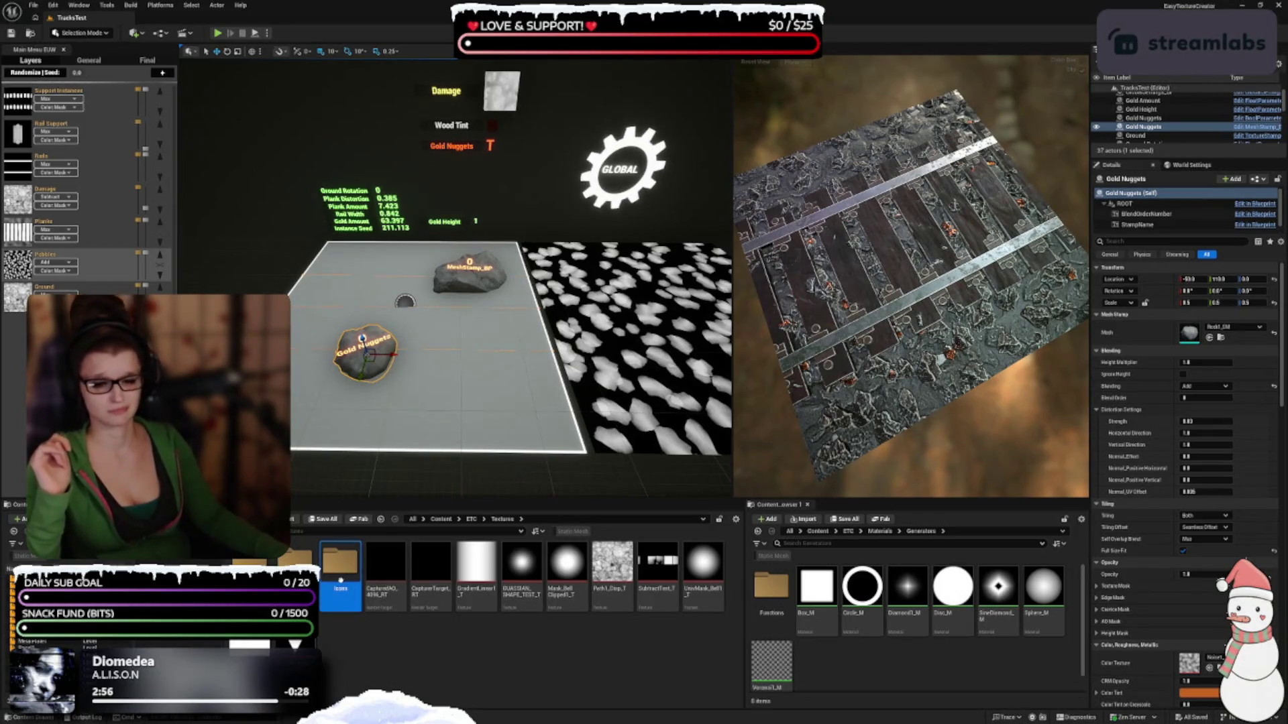
double_click(340, 564)
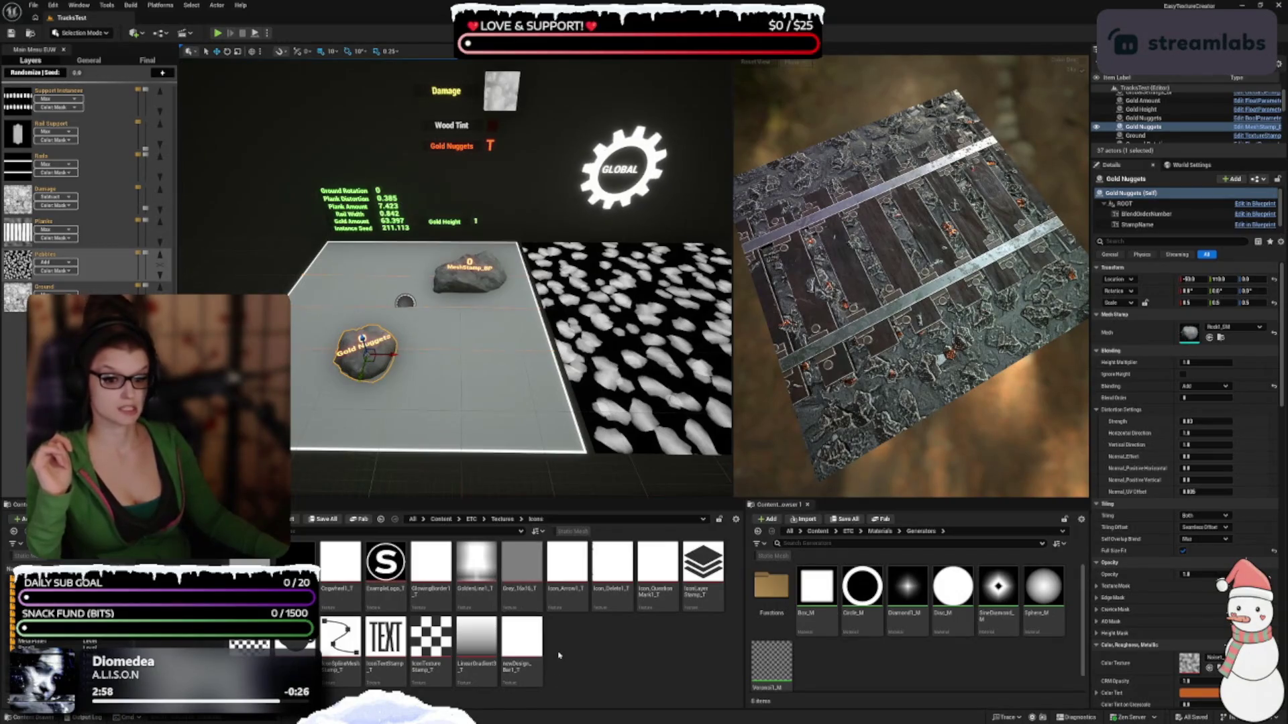
click(501, 522)
double_click(298, 567)
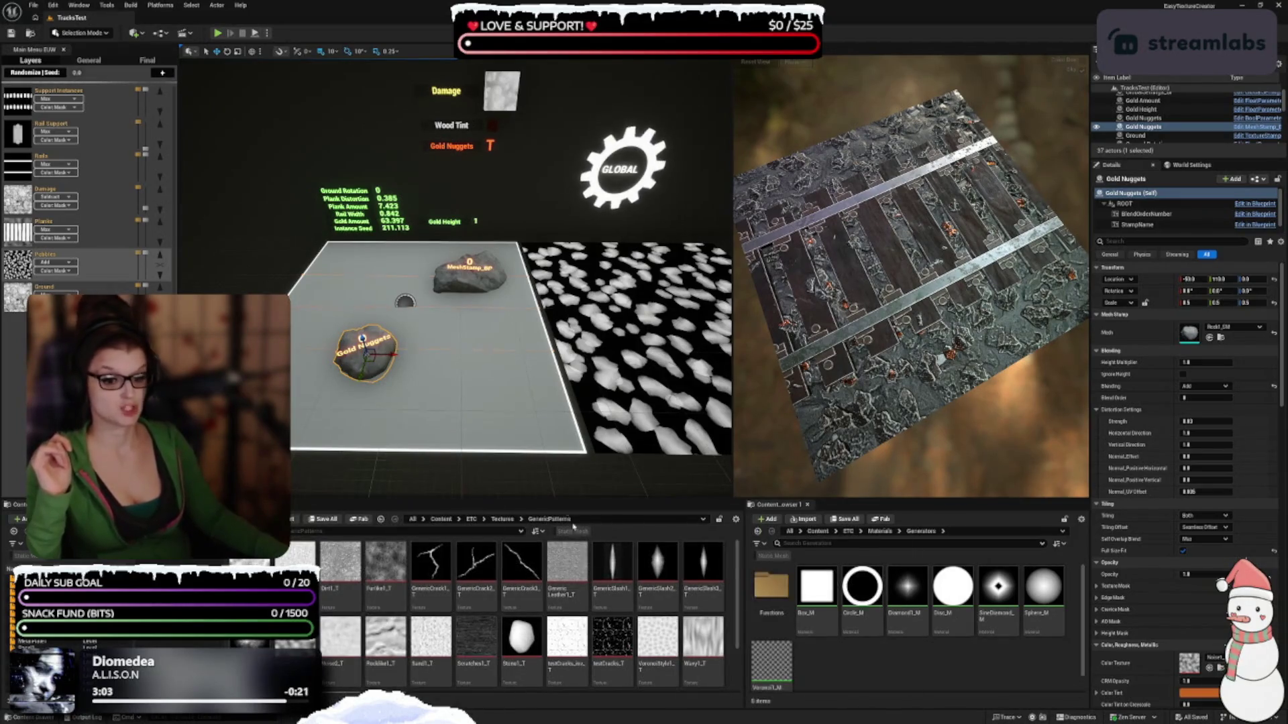
click(507, 628)
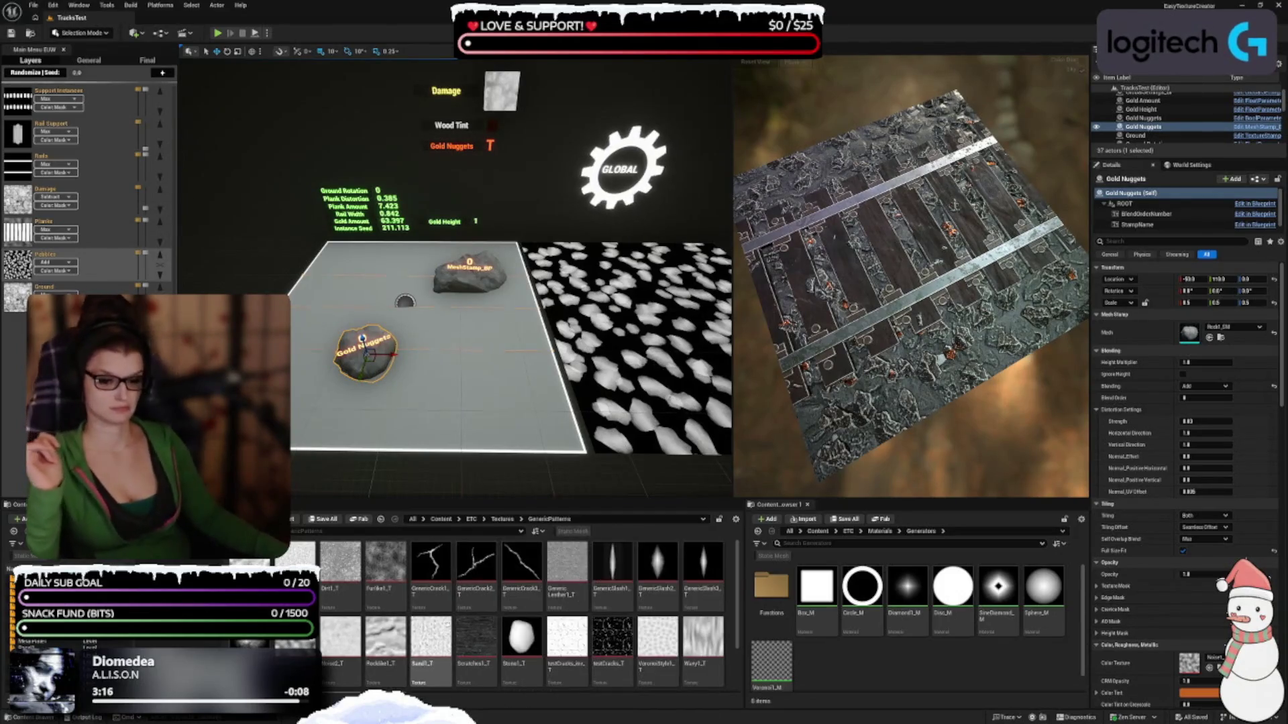
click(502, 519)
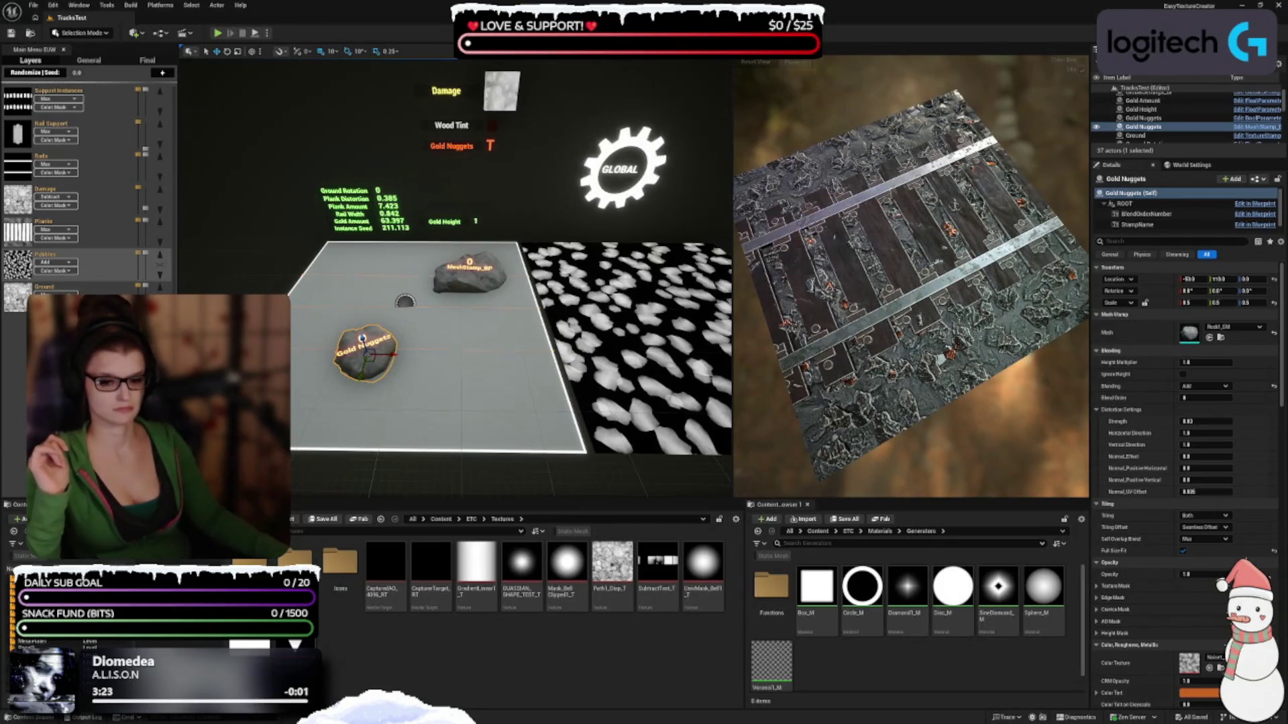
Show the Internal collection and drag the splitter to widen the right content browser
click(201, 642)
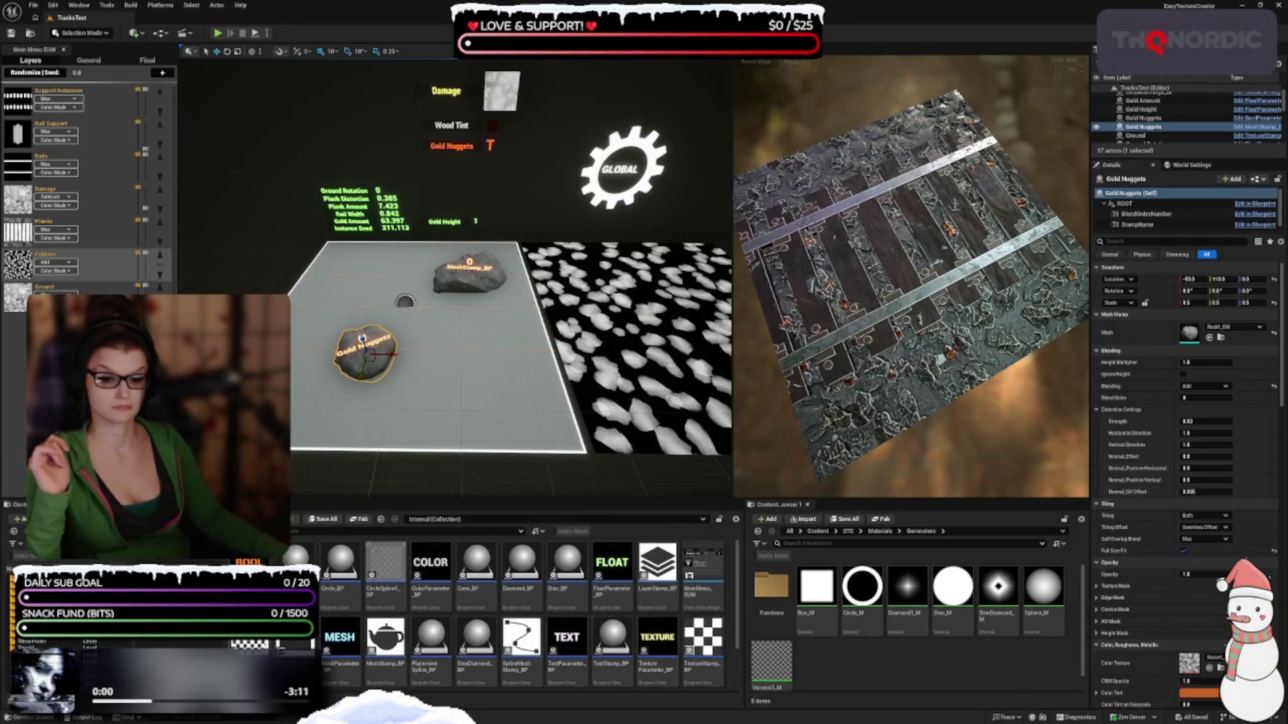
drag(293, 604, 277, 603)
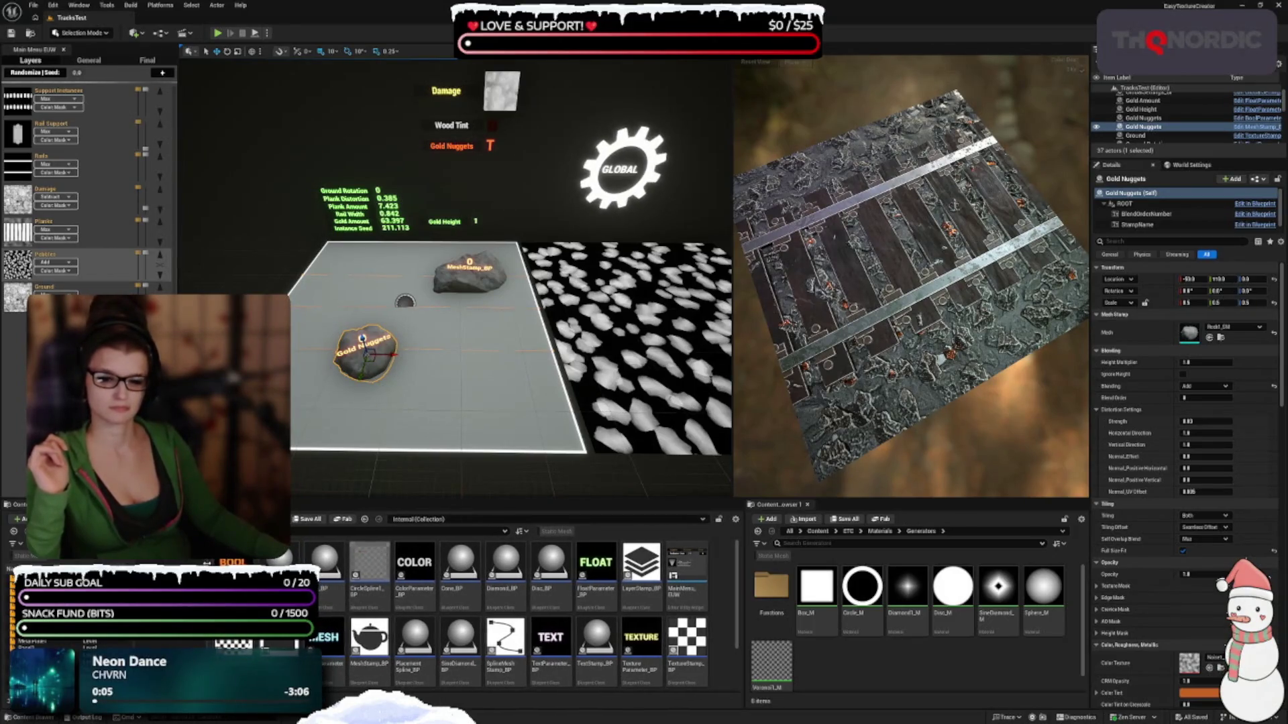
drag(741, 530, 592, 562)
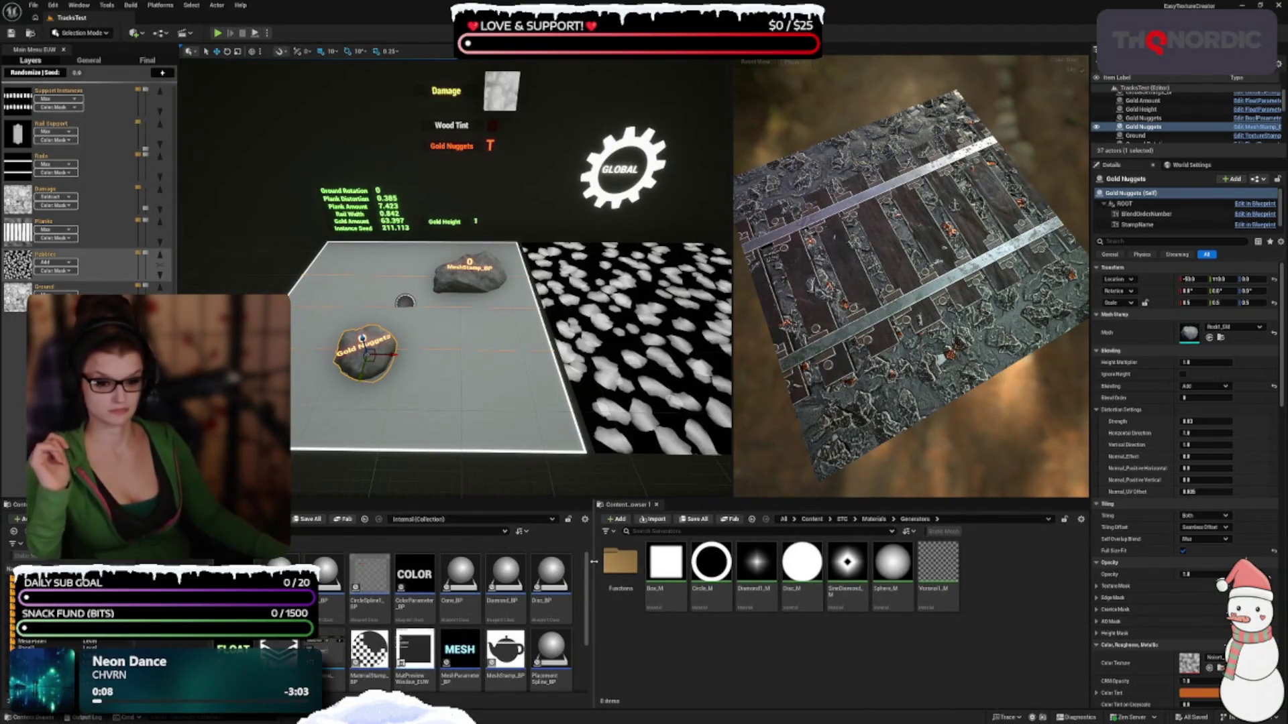
Set the left content browser's Thumbnail Size to Small
click(585, 519)
mouse_move(636, 441)
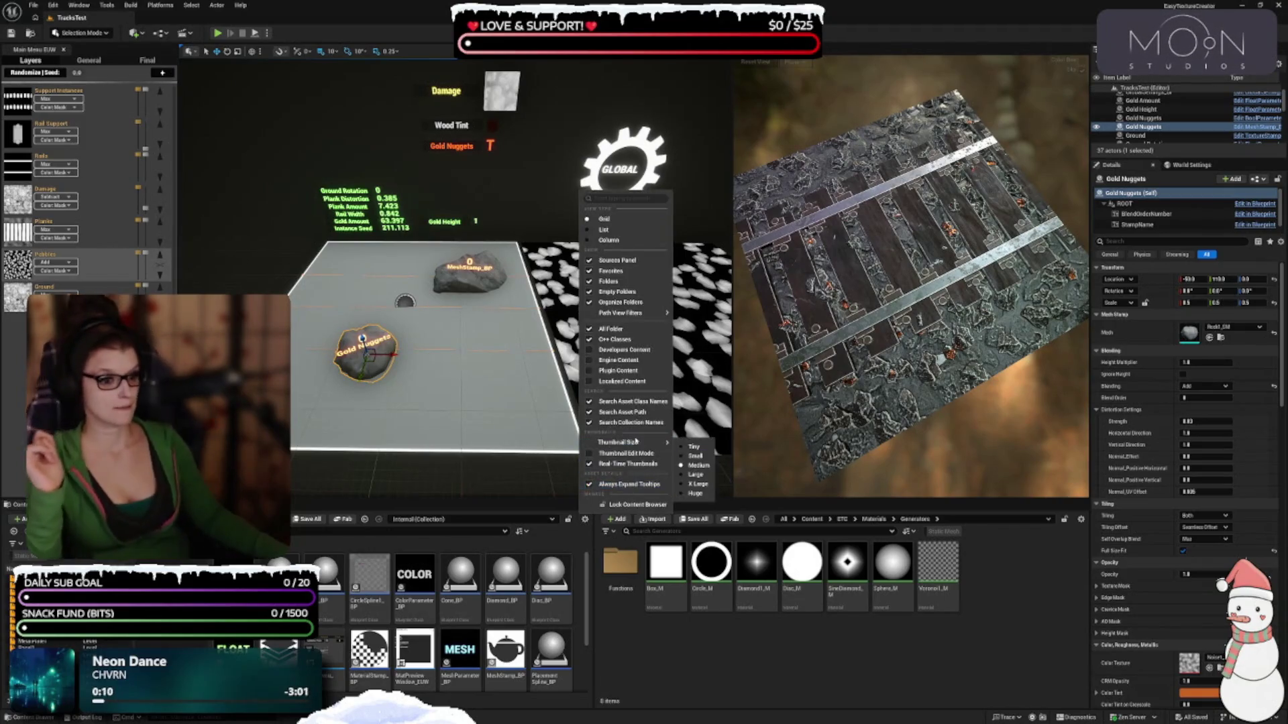
click(695, 456)
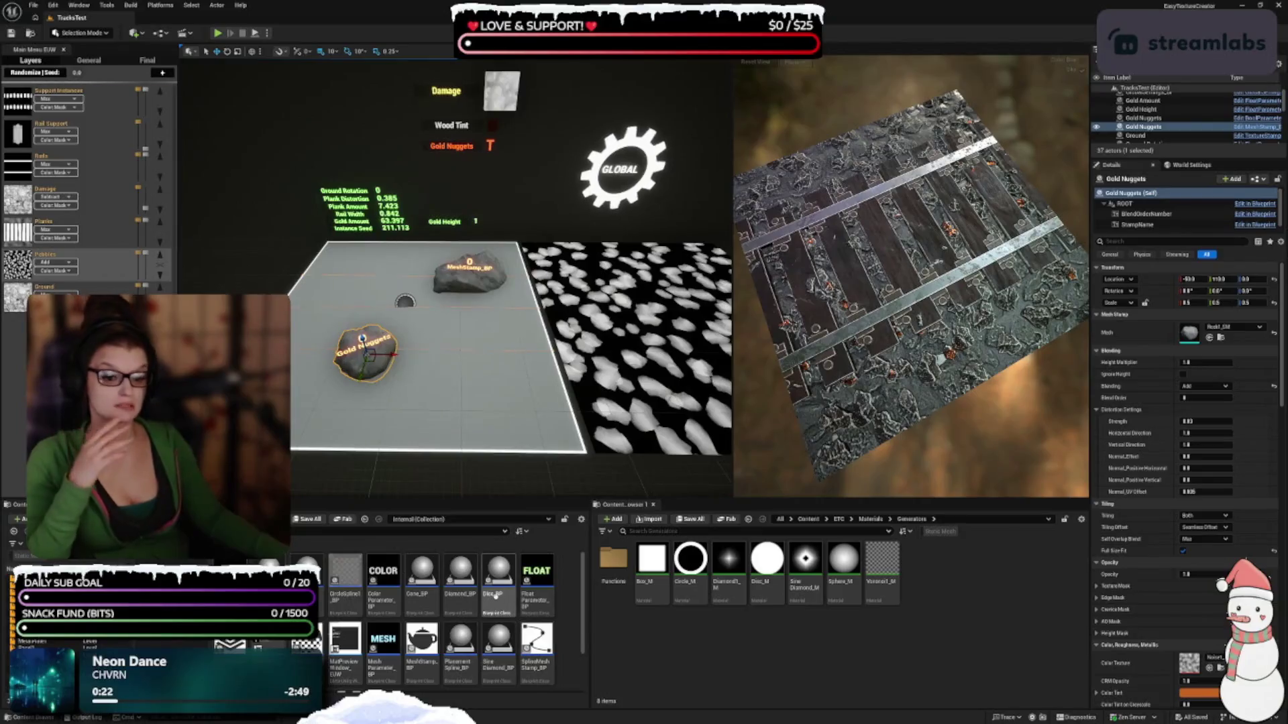
scroll(411, 588, down, 1)
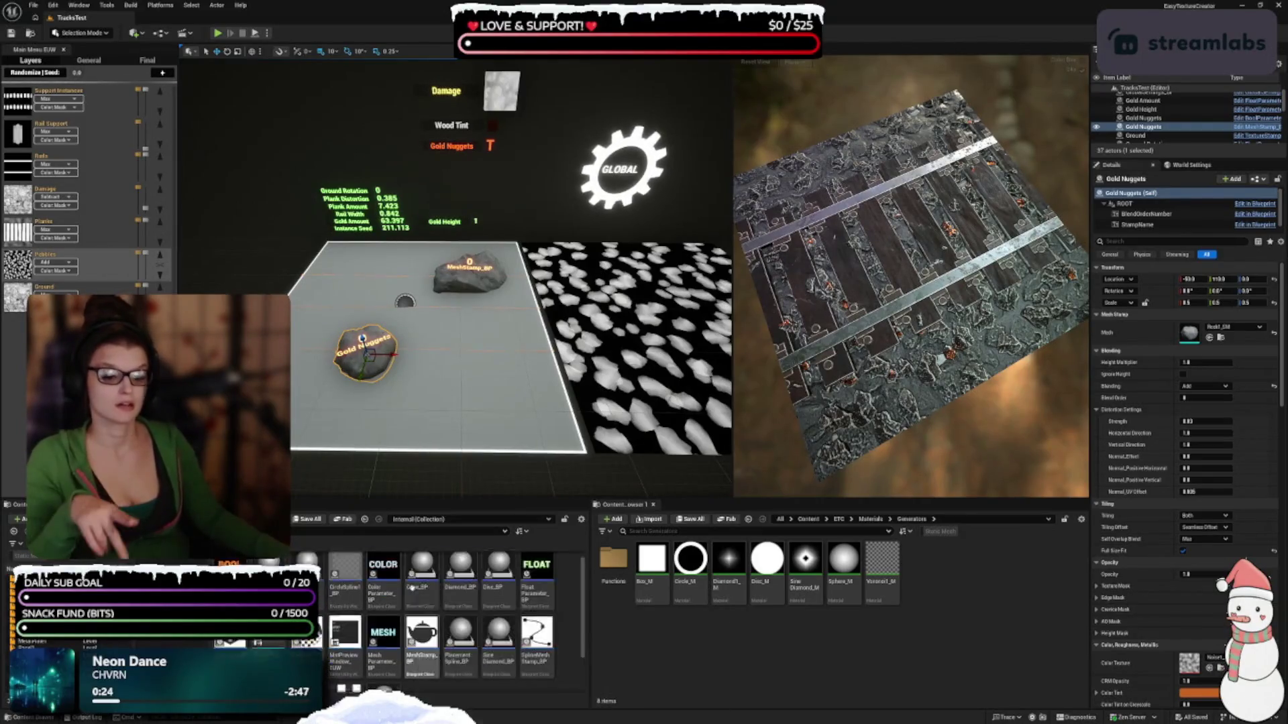
scroll(411, 588, up, 1)
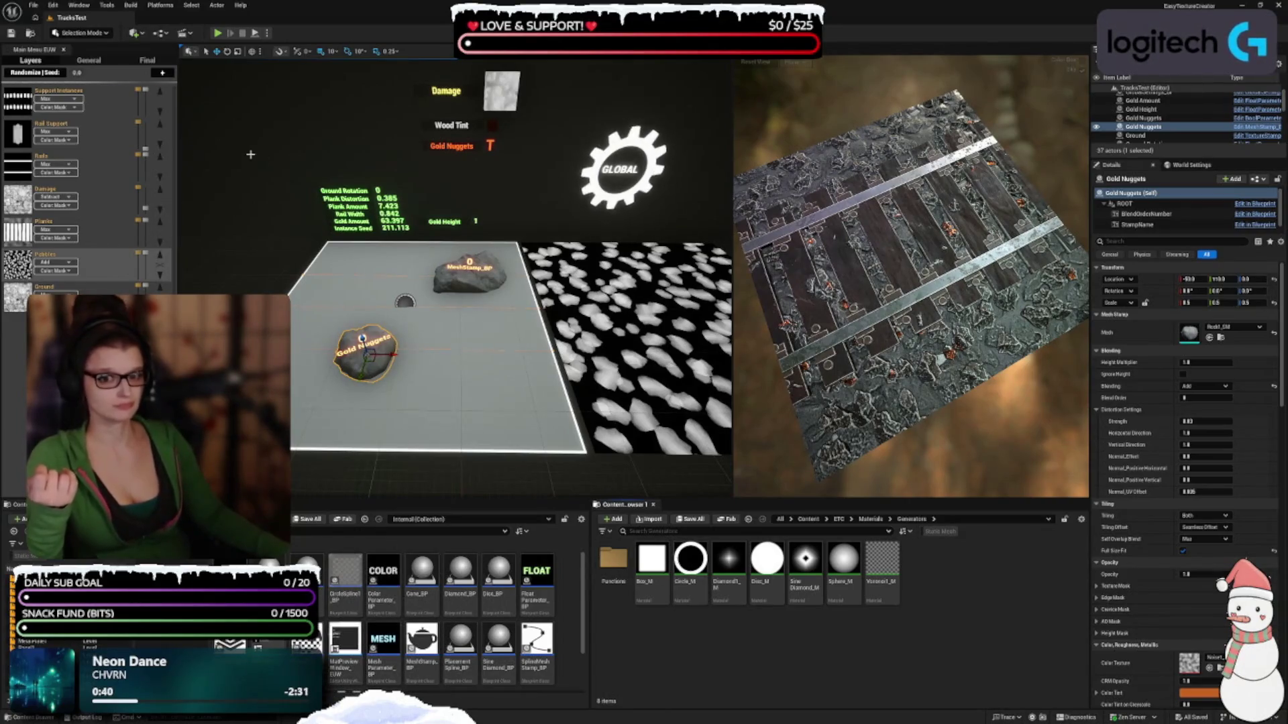
Add Content Browser 4 with the Sources Panel hidden and Small thumbnails
click(78, 5)
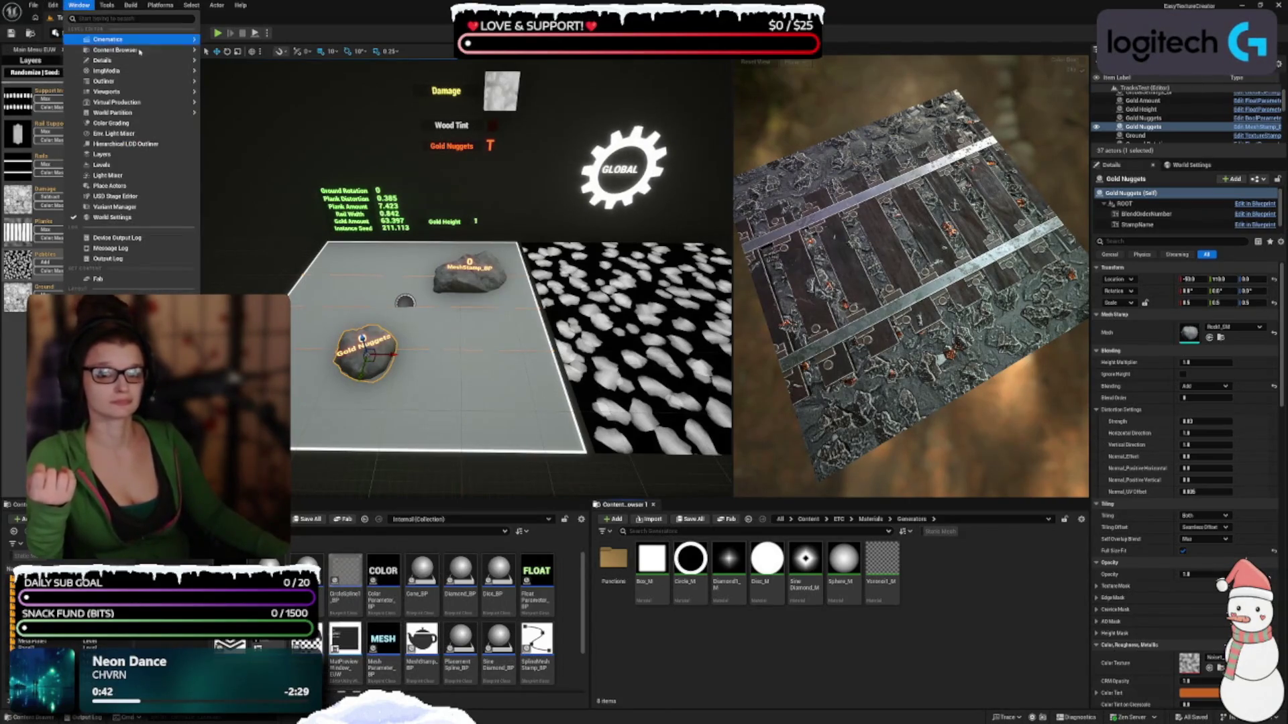
click(255, 82)
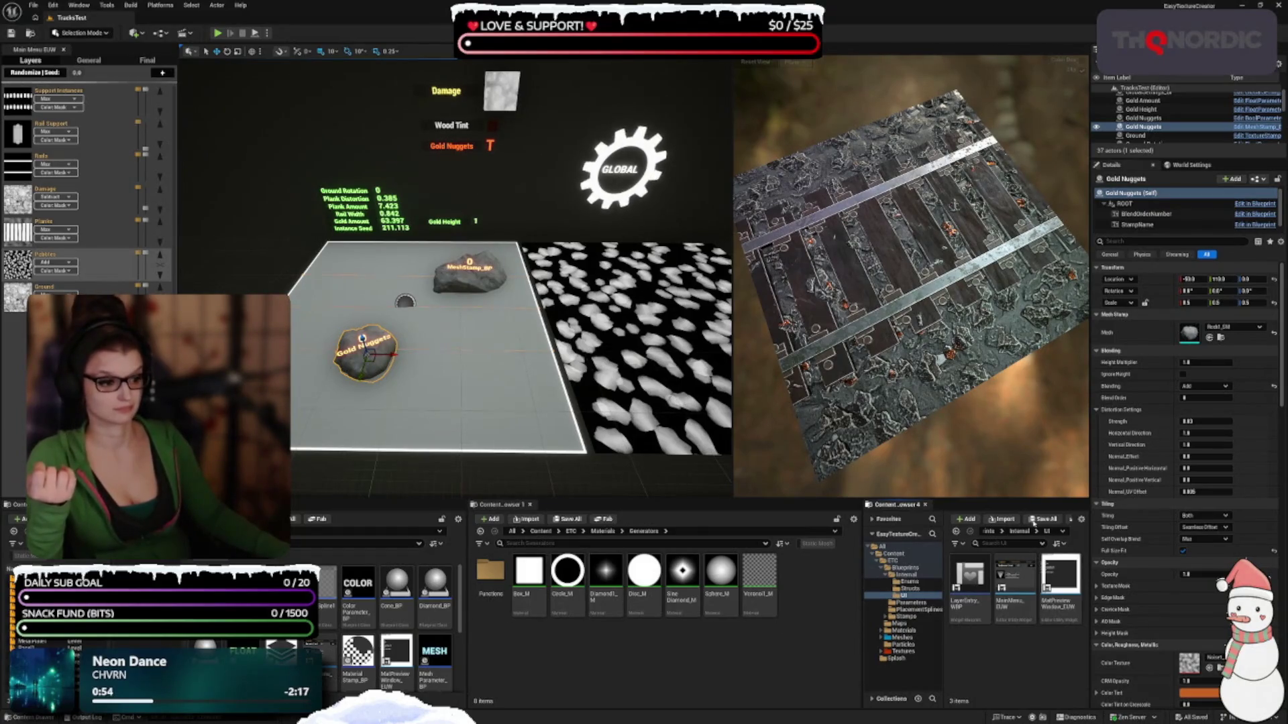
click(1081, 520)
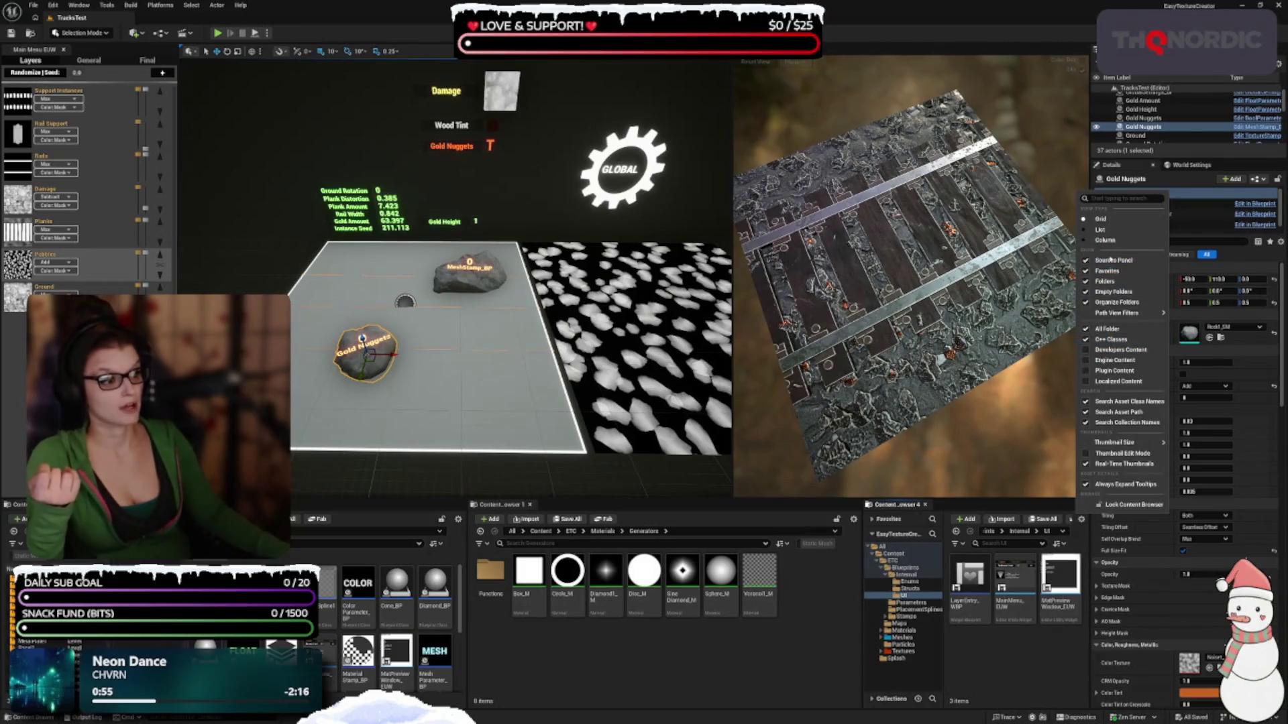
click(1113, 260)
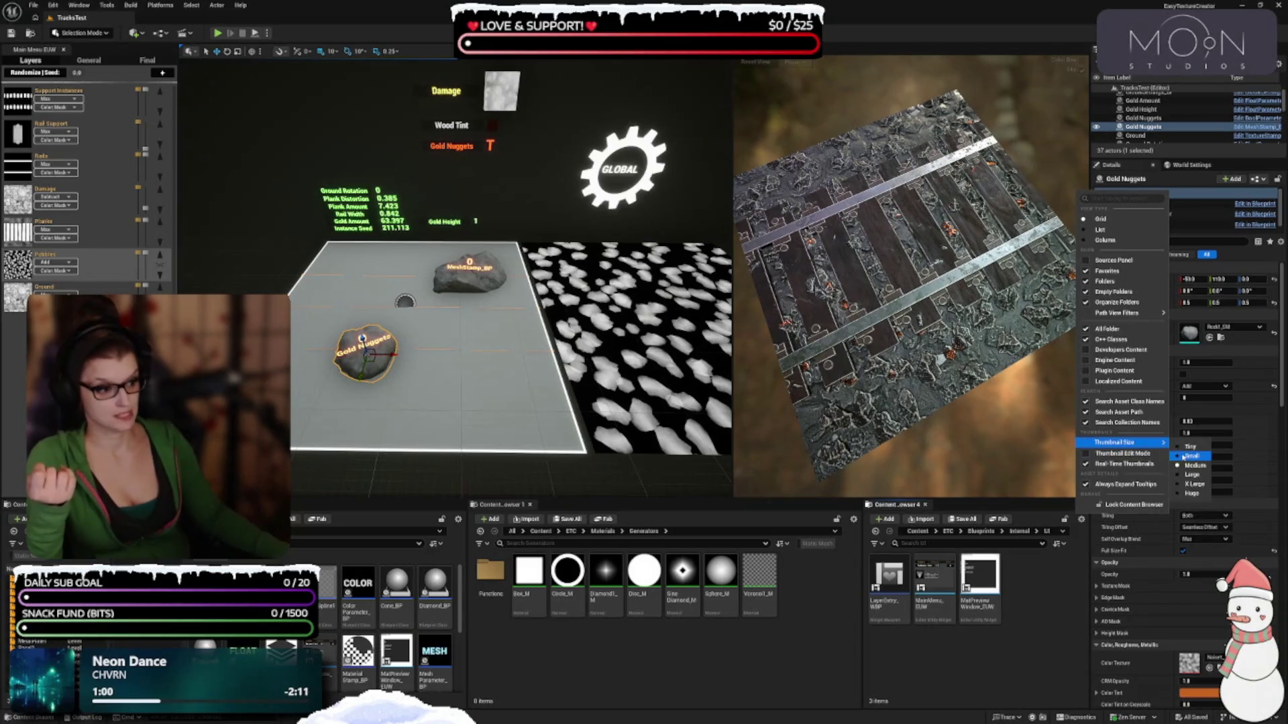
click(1187, 453)
click(1081, 519)
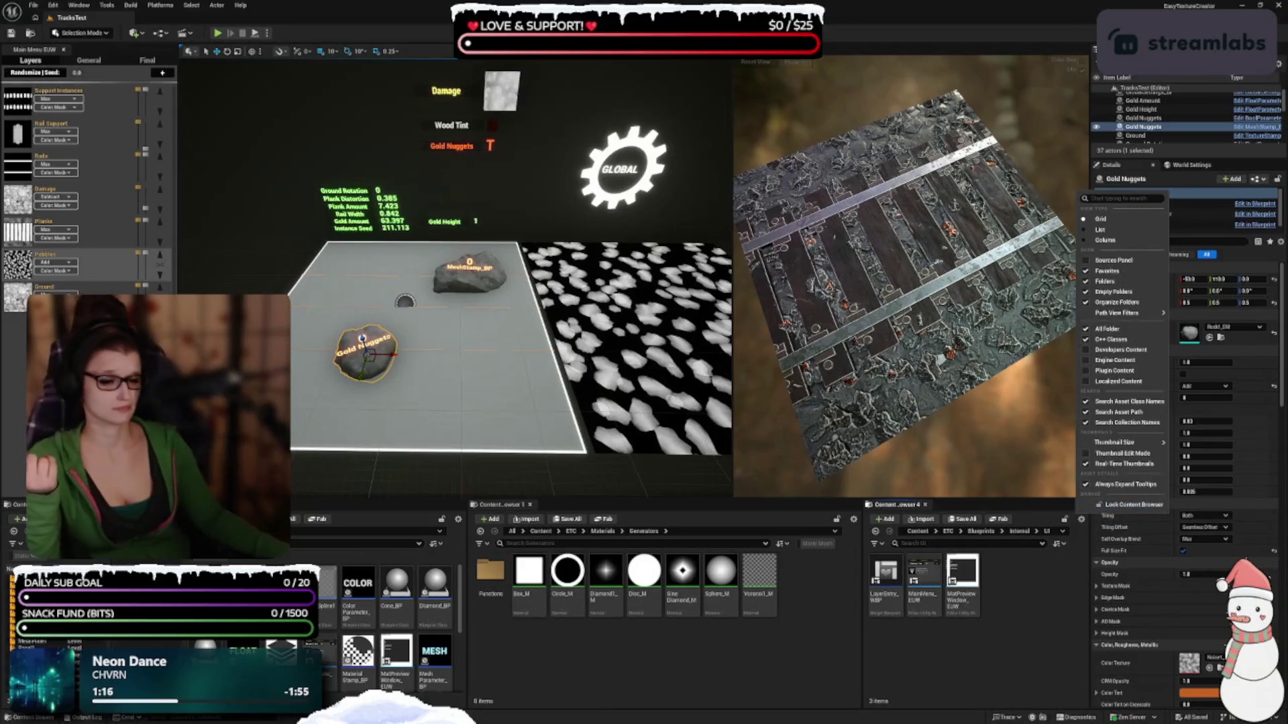
key(Escape)
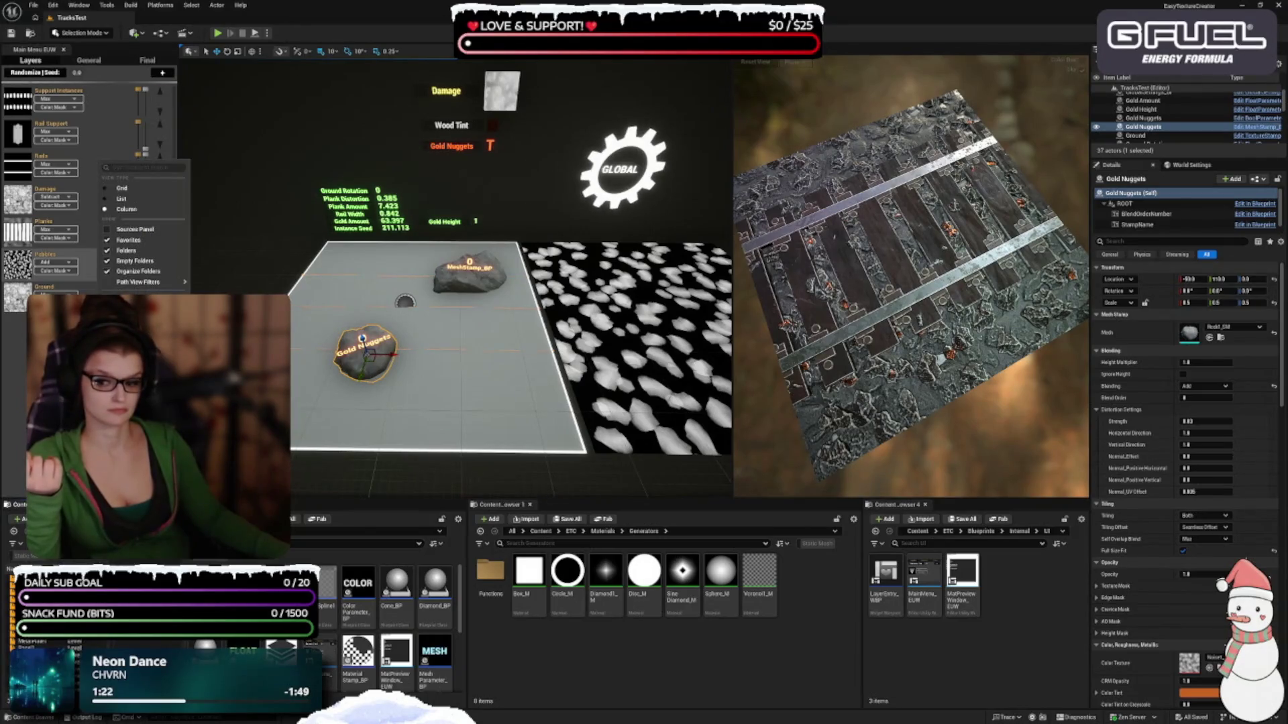
key(Escape)
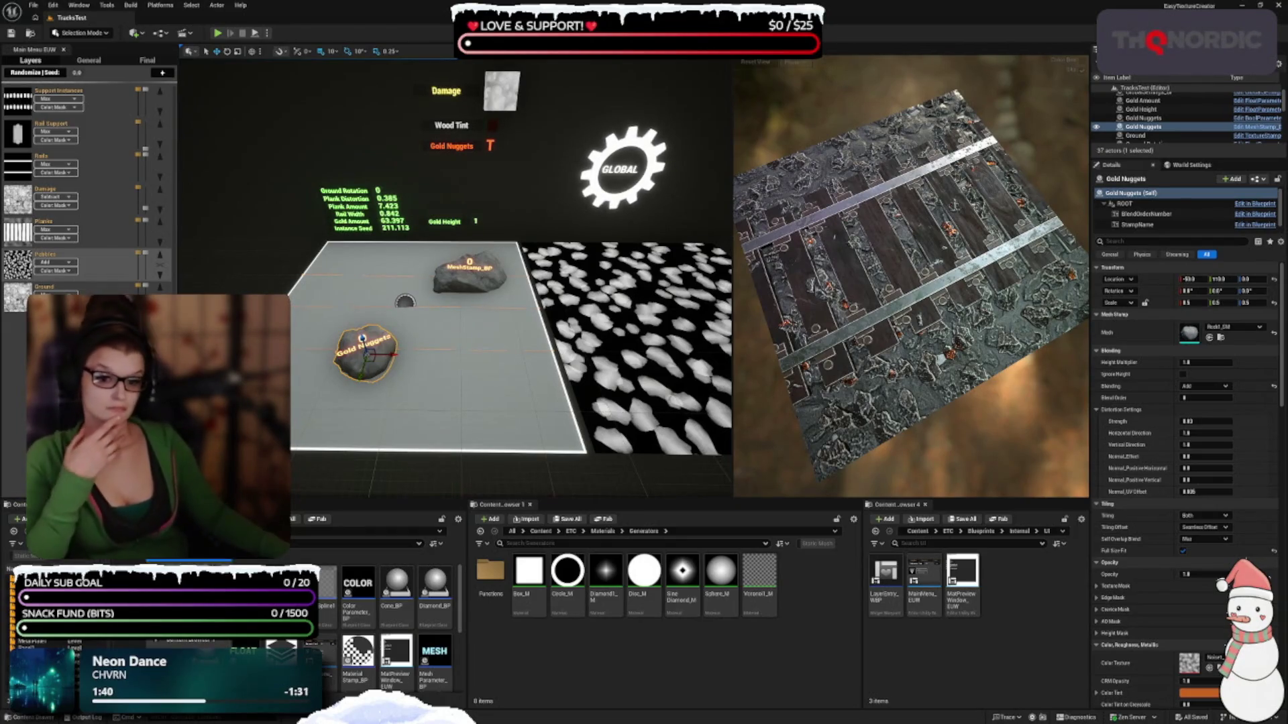
Lock Content Browser 1 from its view settings menu
click(458, 519)
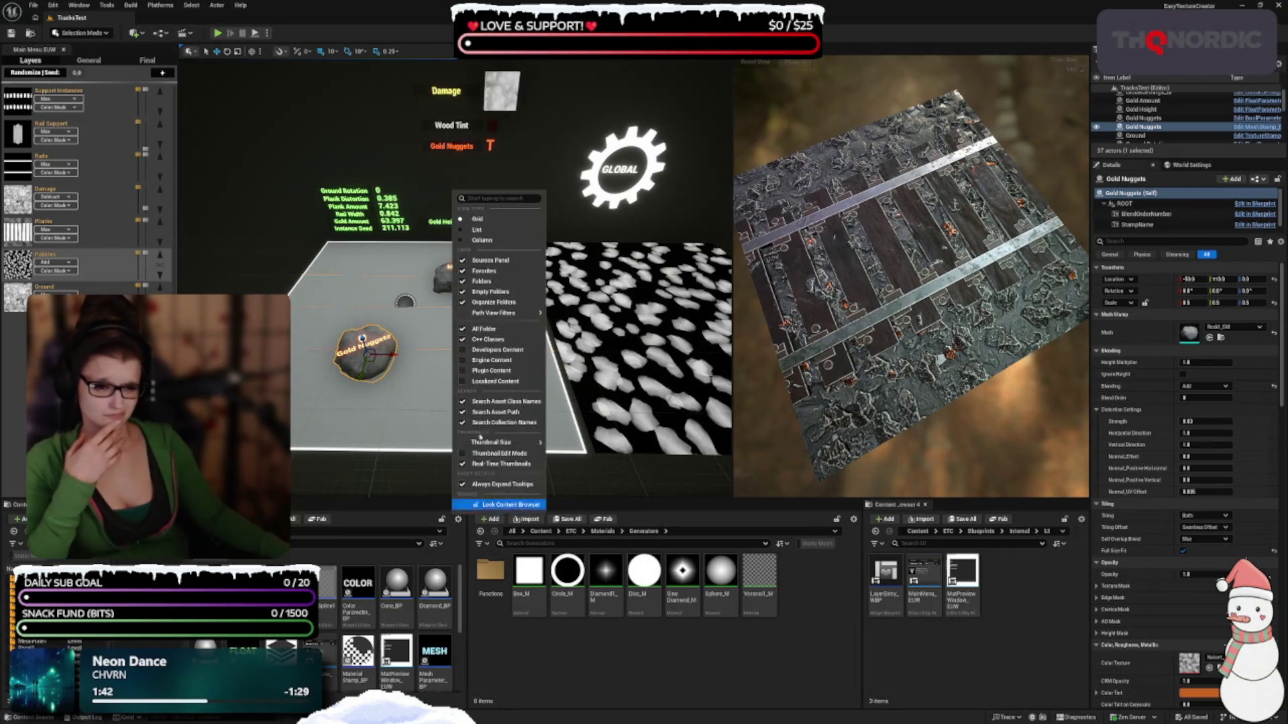
click(495, 507)
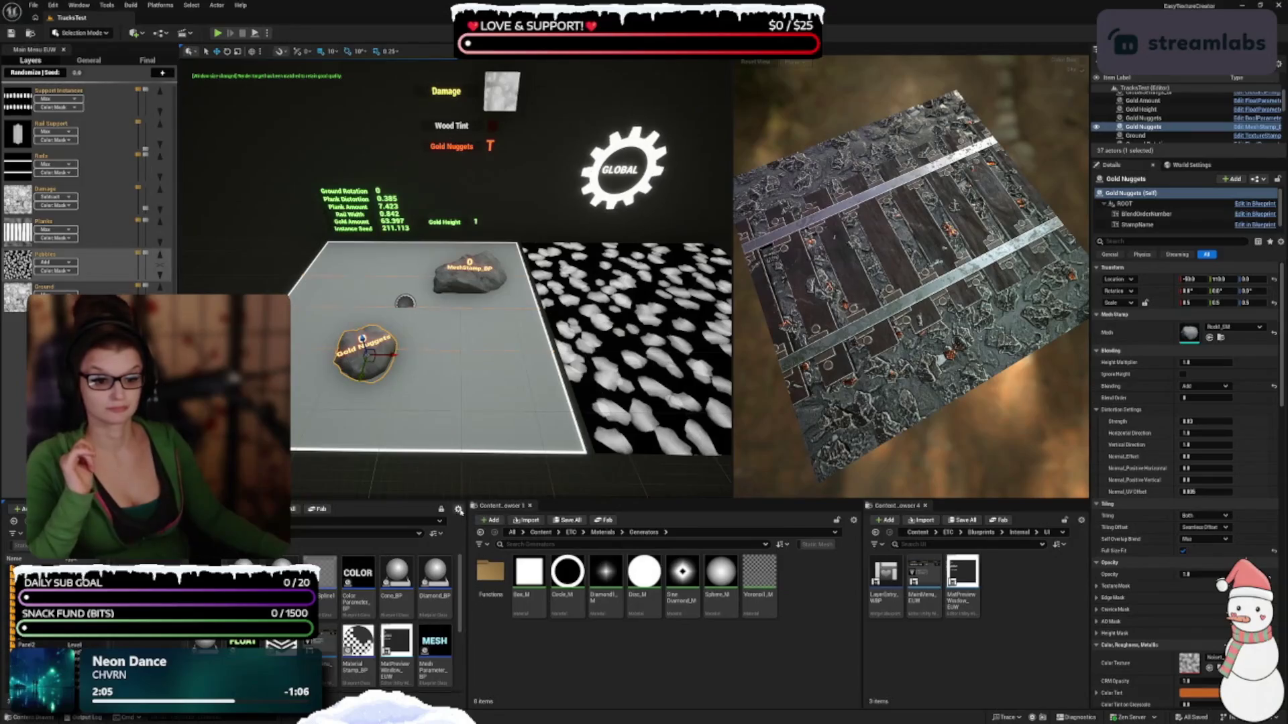
click(459, 510)
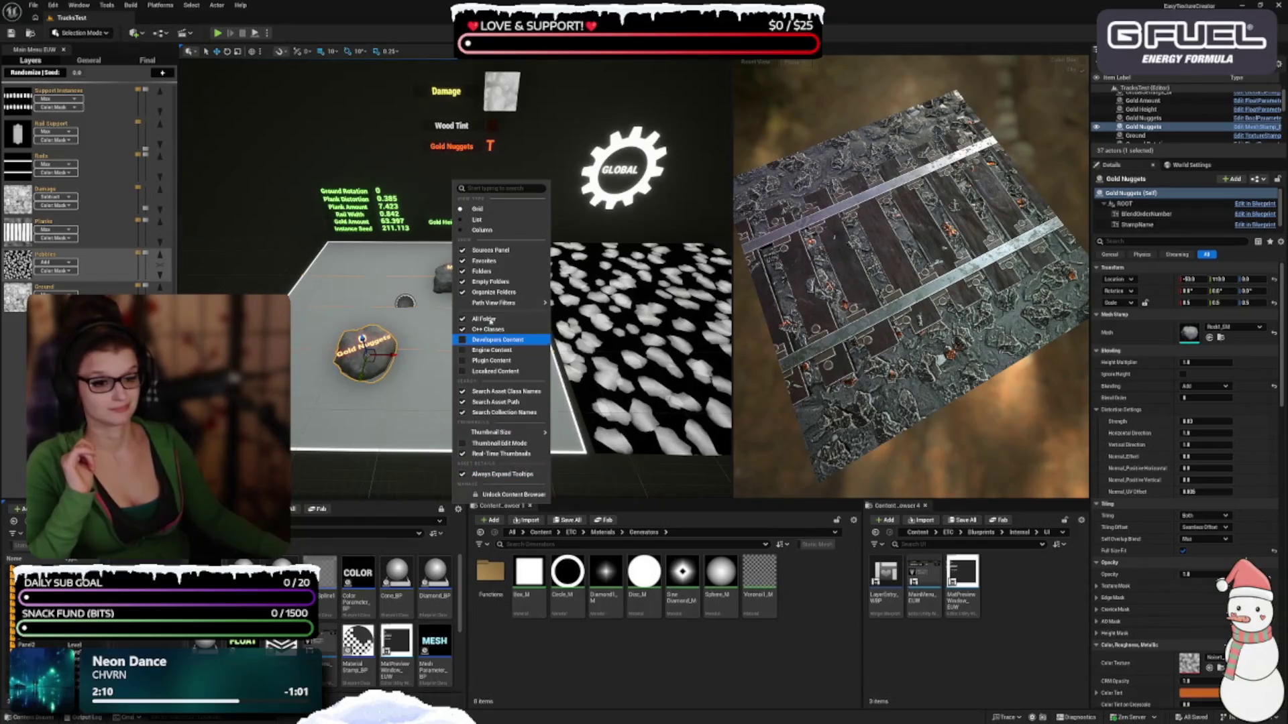
click(491, 250)
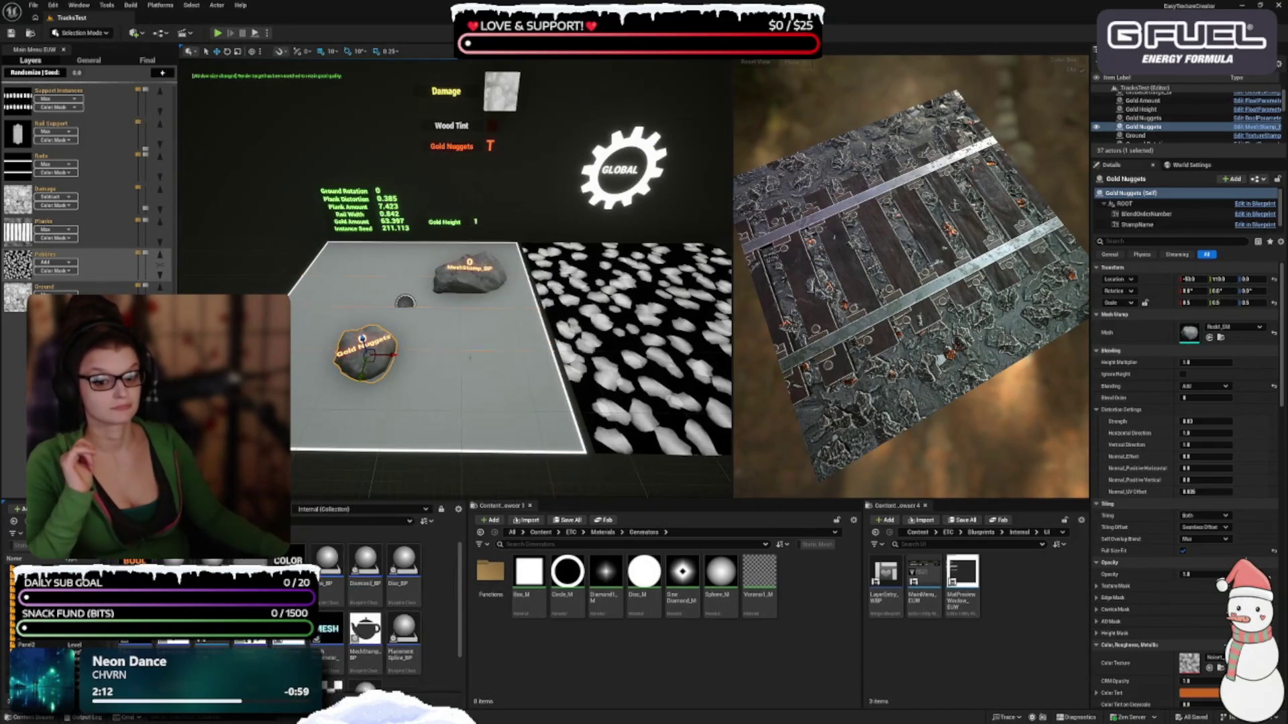
Widen the middle and right browsers and navigate the right one to ETC/Textures
drag(468, 627, 439, 602)
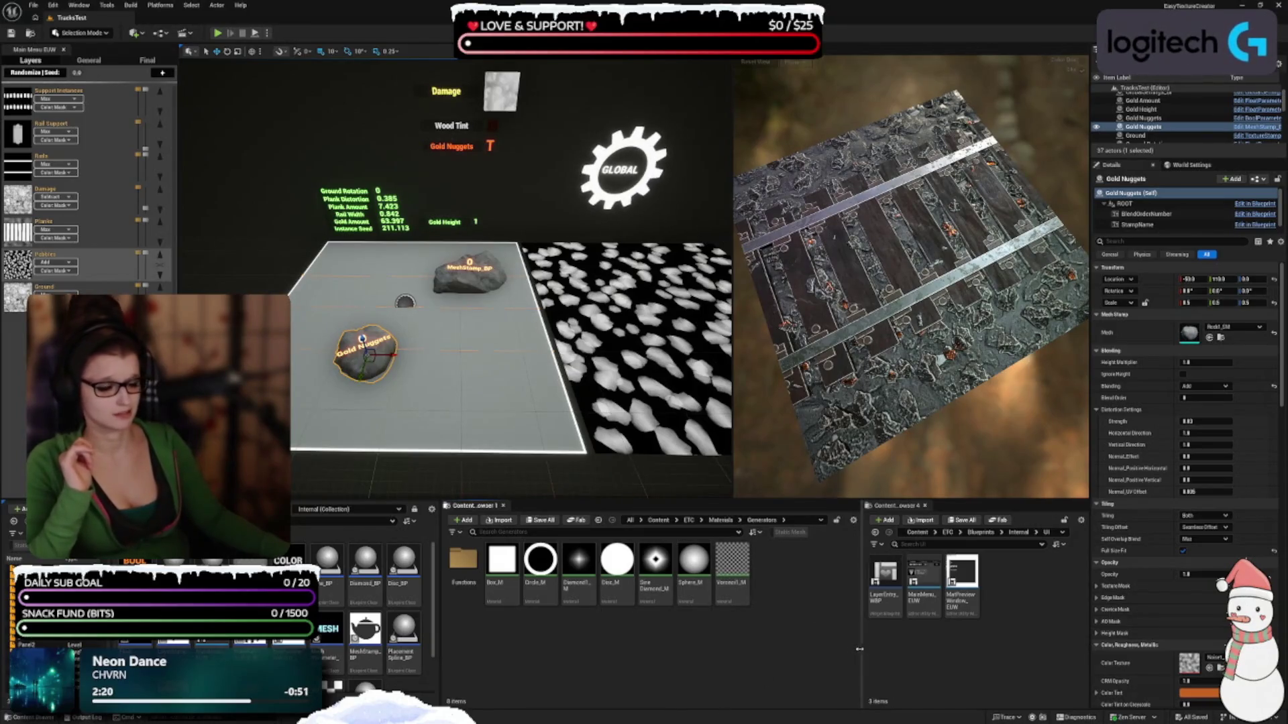
drag(859, 648, 768, 649)
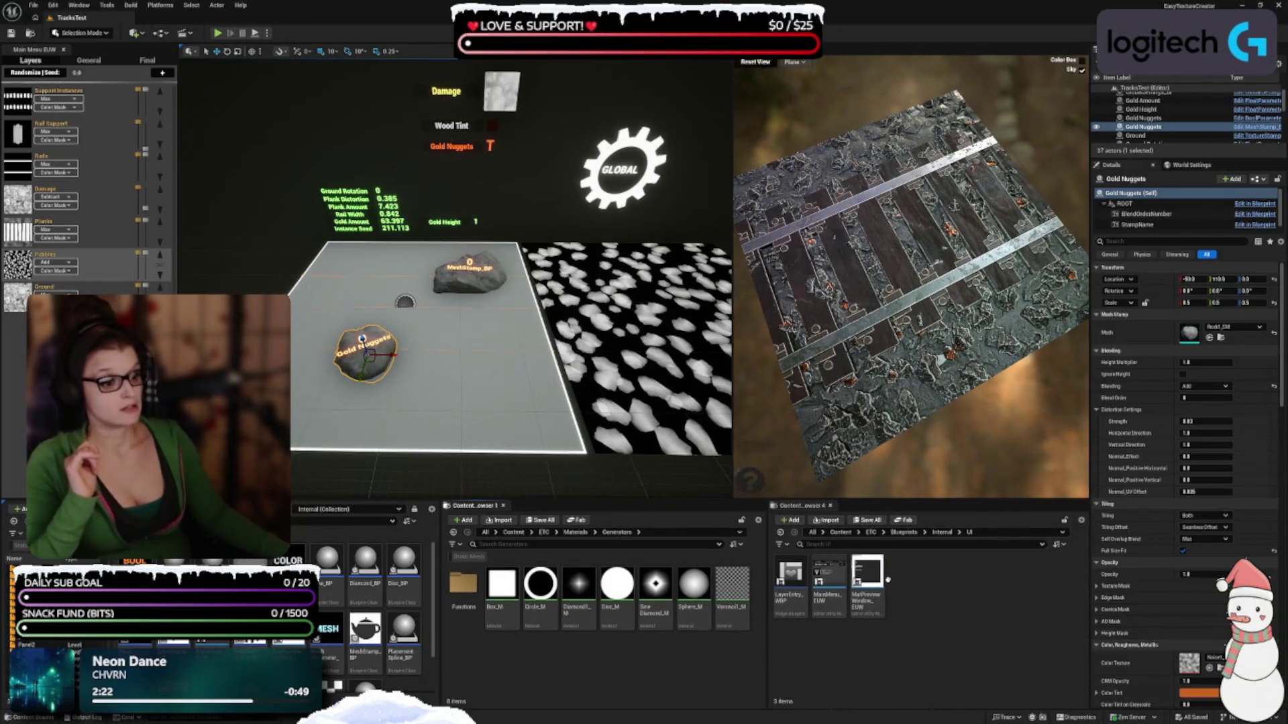
click(903, 532)
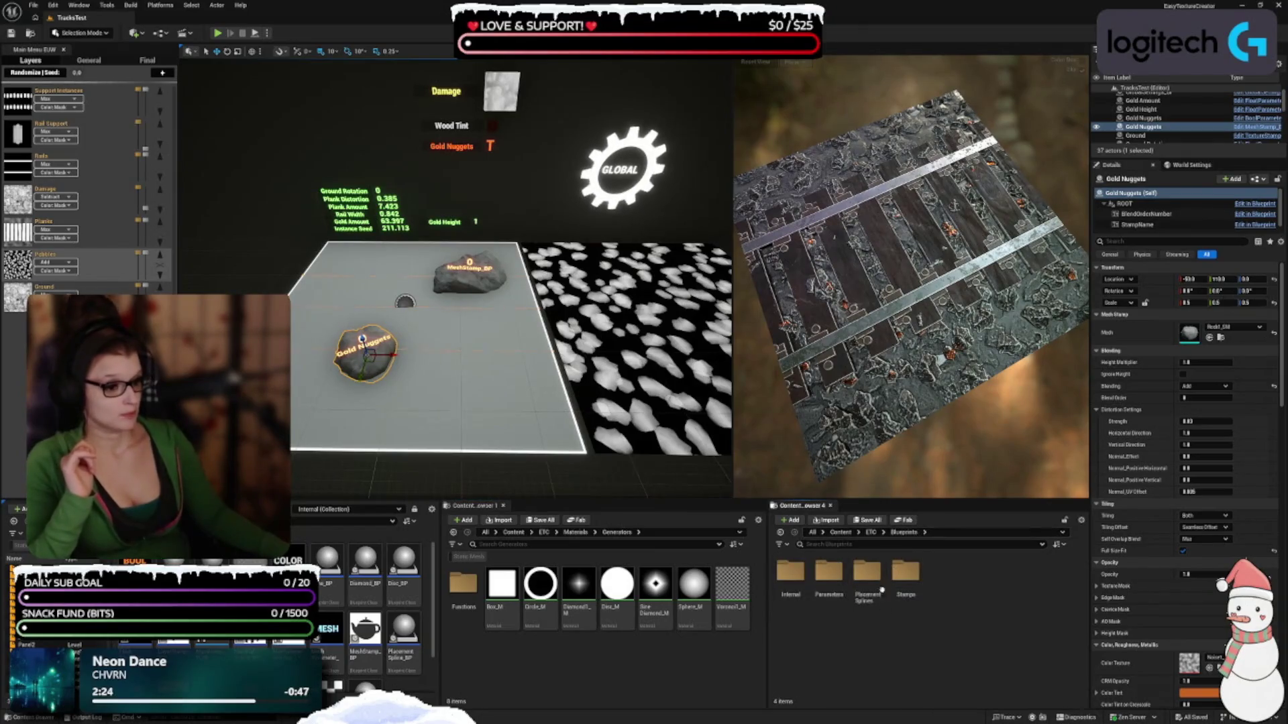
click(871, 532)
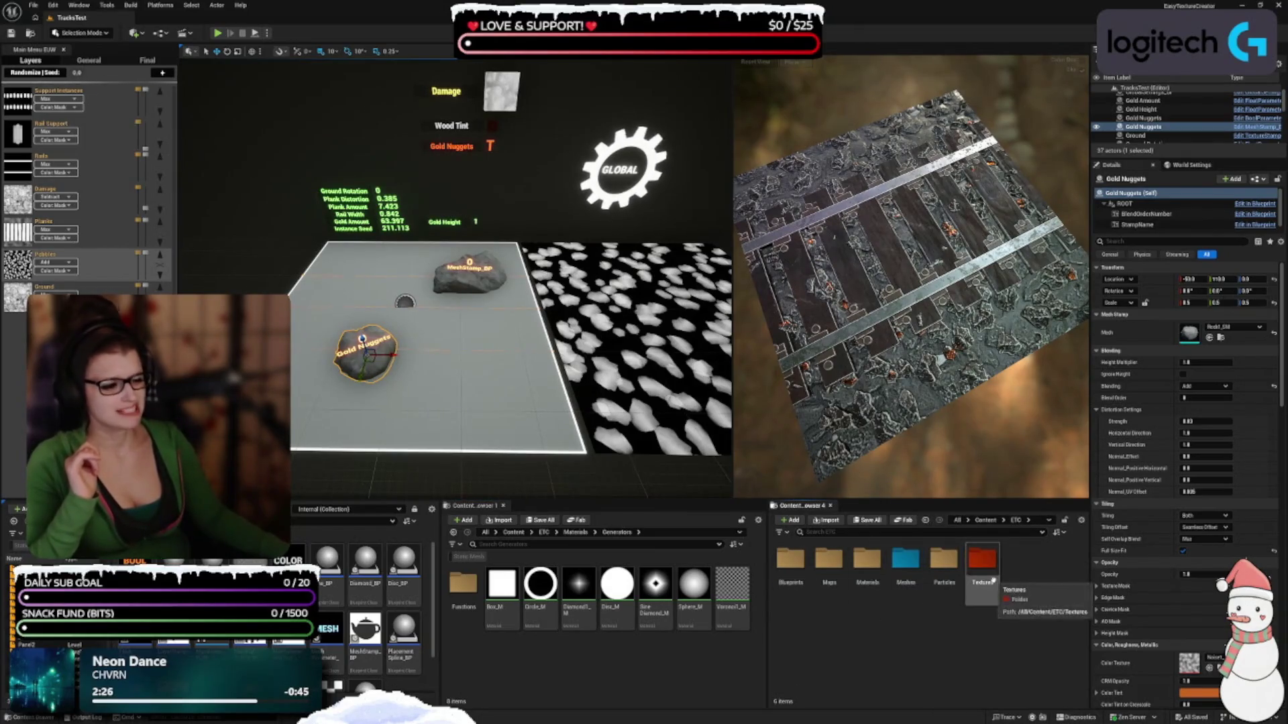
double_click(982, 564)
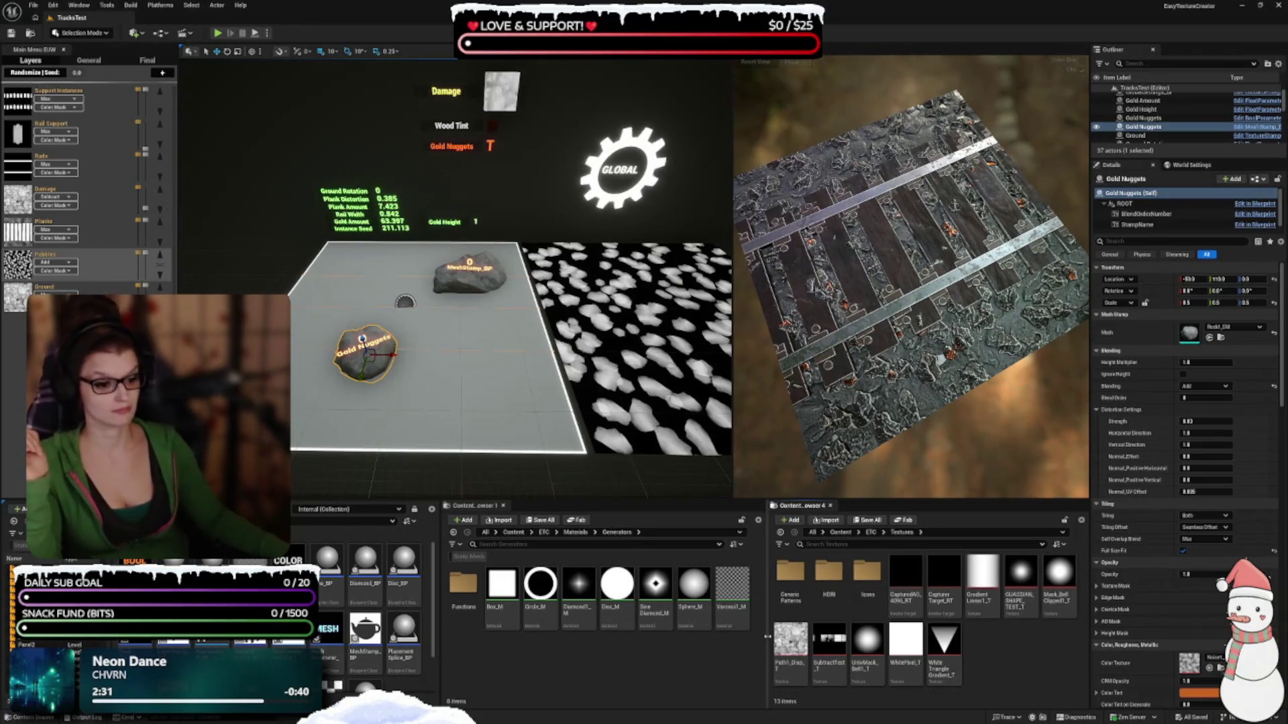
Widen the texture browser, the Details panel and the folder list
mouse_move(765, 638)
mouse_down()
mouse_move(661, 625)
mouse_move(695, 621)
mouse_move(692, 684)
mouse_up()
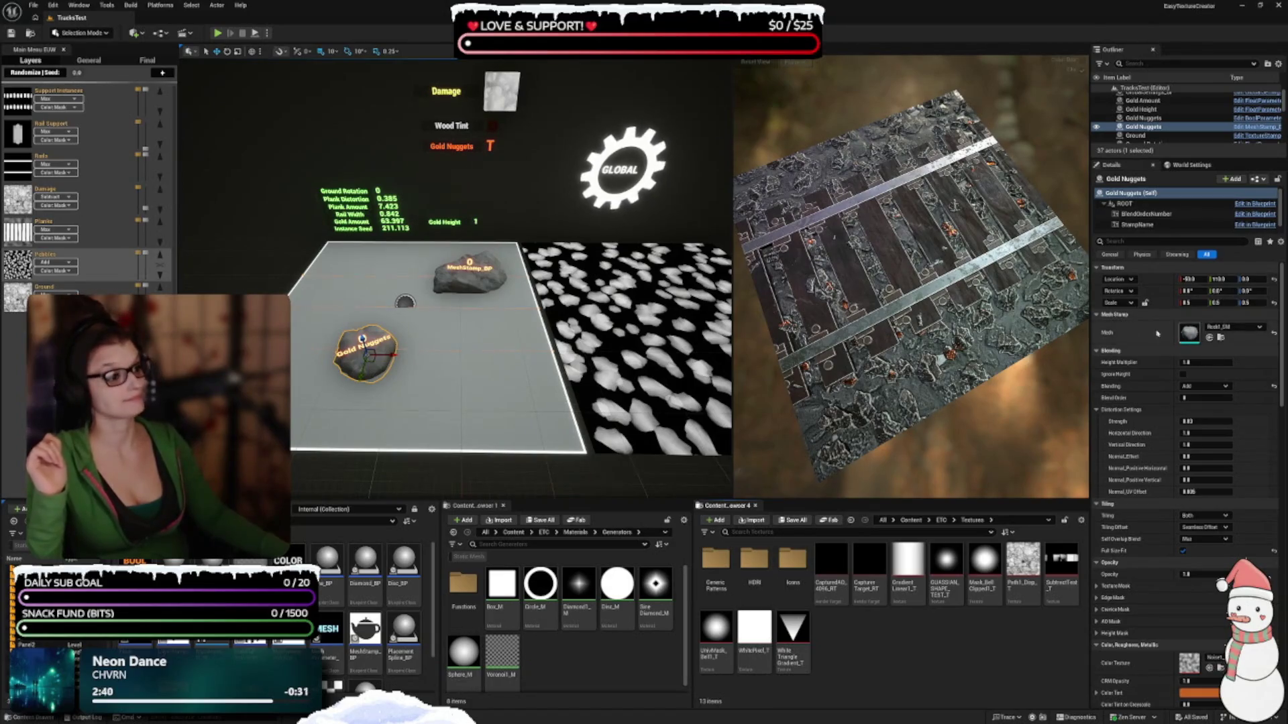
drag(1090, 346, 1060, 340)
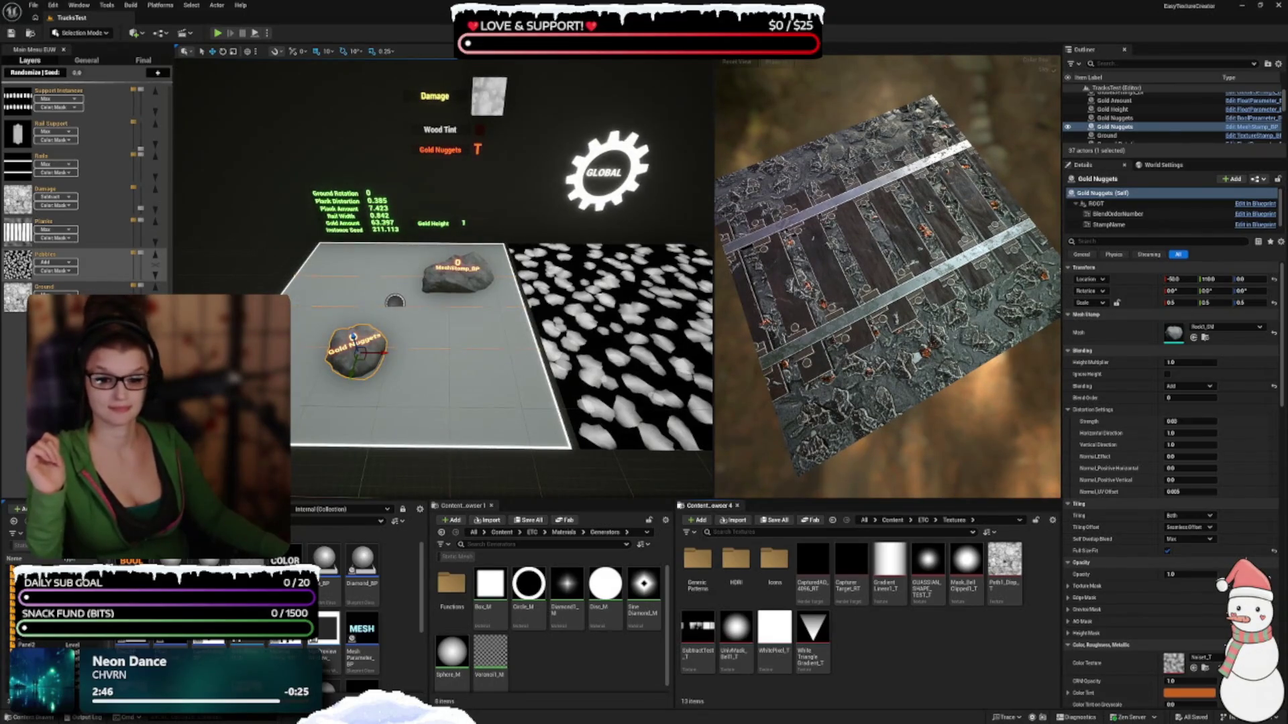
drag(289, 537, 301, 537)
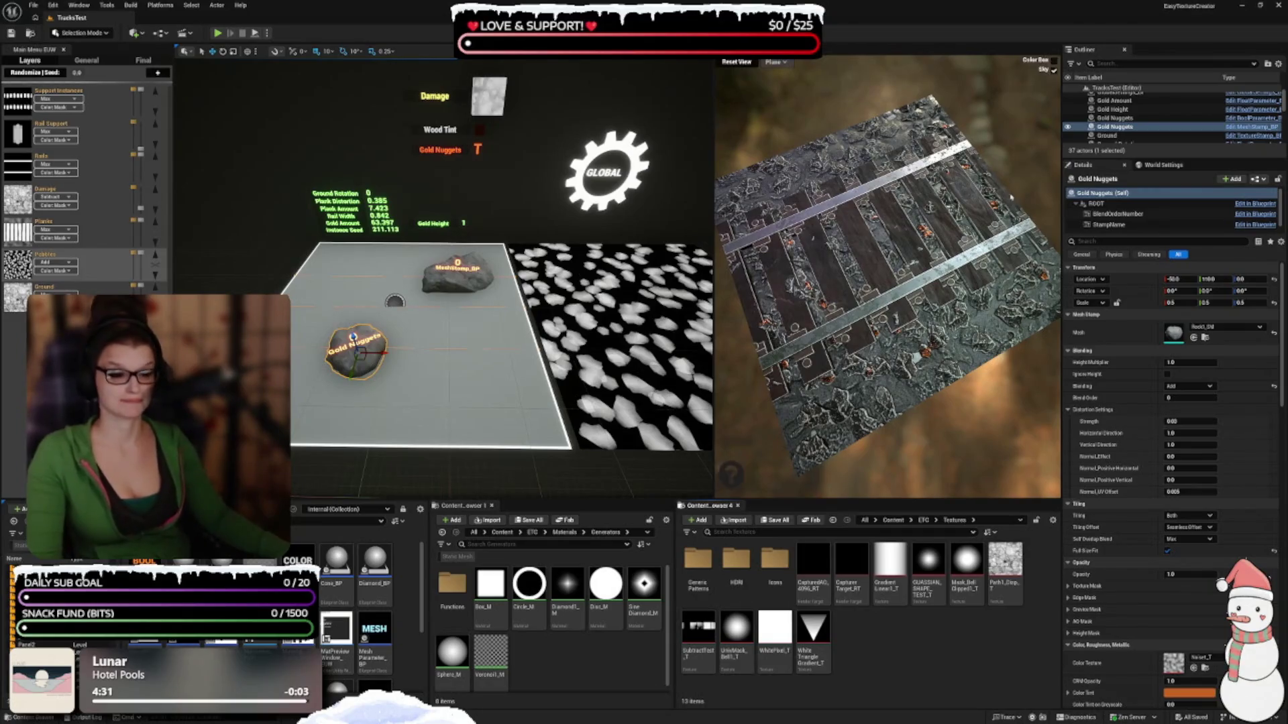
Nudge the stamp scene camera and tilt the railroad texture preview plane
key(d)
key(d)
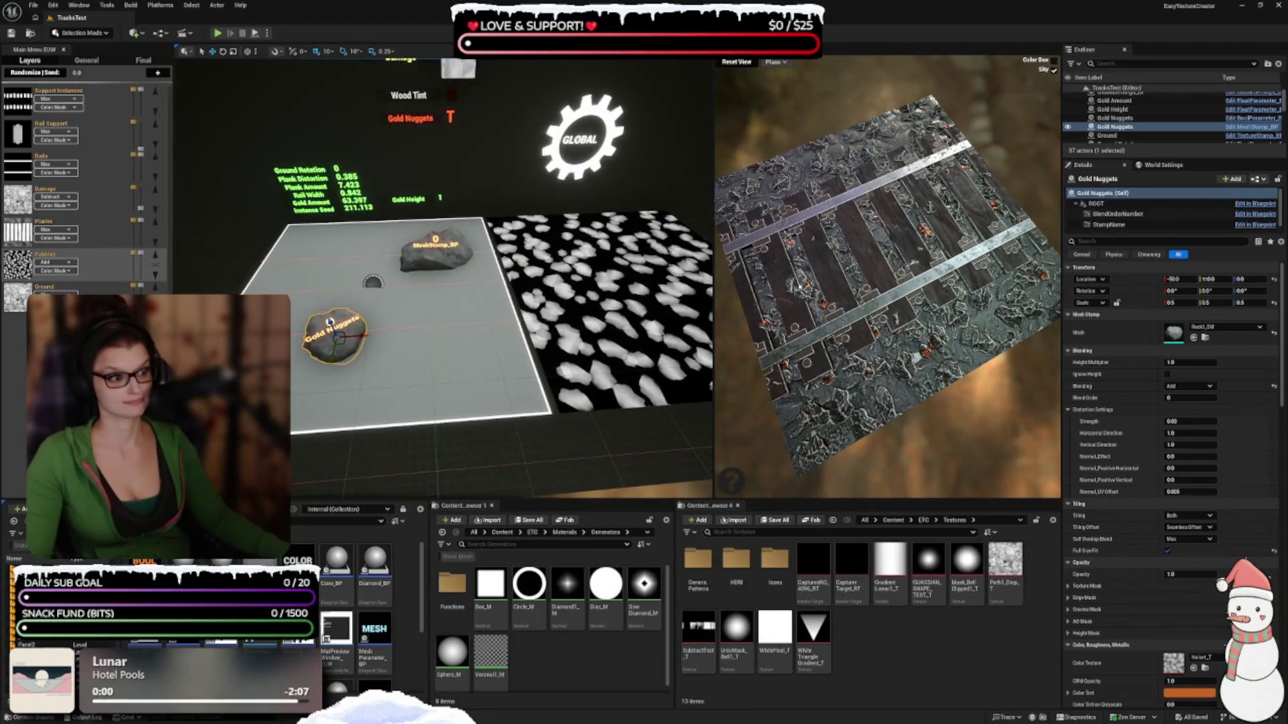
drag(801, 355, 828, 278)
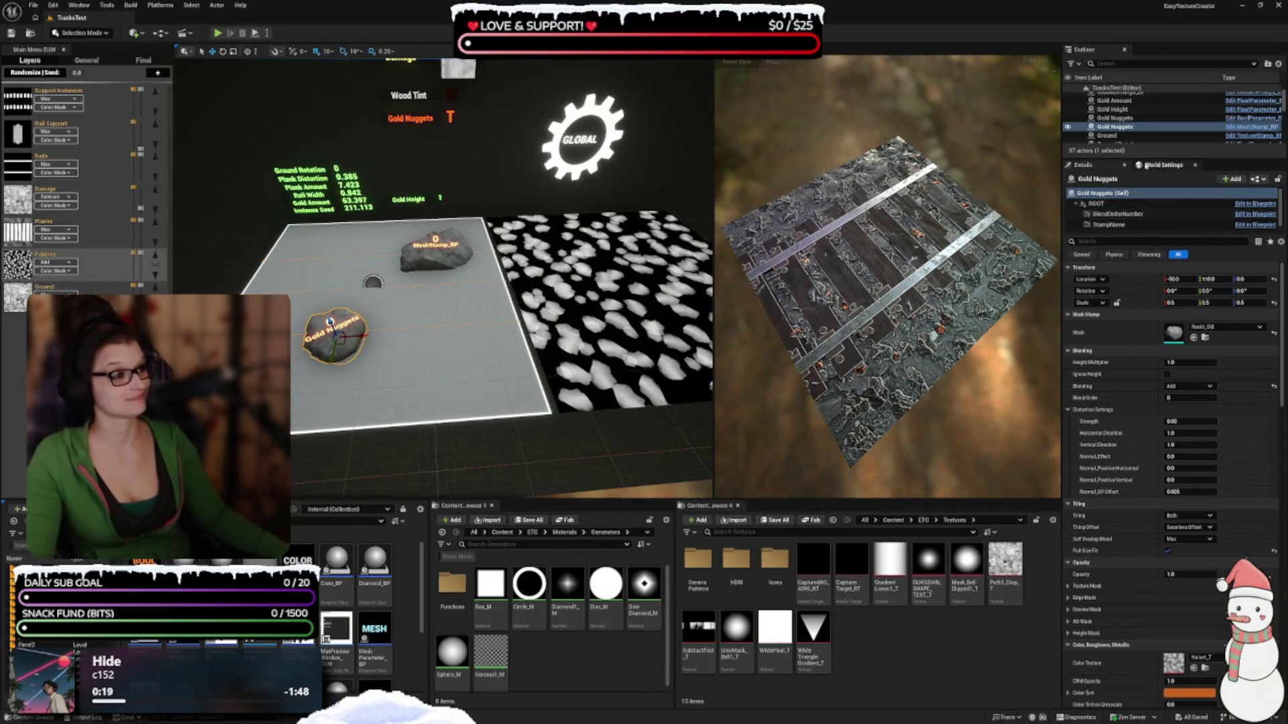
Dock the Outliner as a tab beside the Main Menu EUW layer stack
mouse_move(1130, 159)
mouse_down()
mouse_move(1105, 176)
mouse_move(1107, 123)
mouse_up()
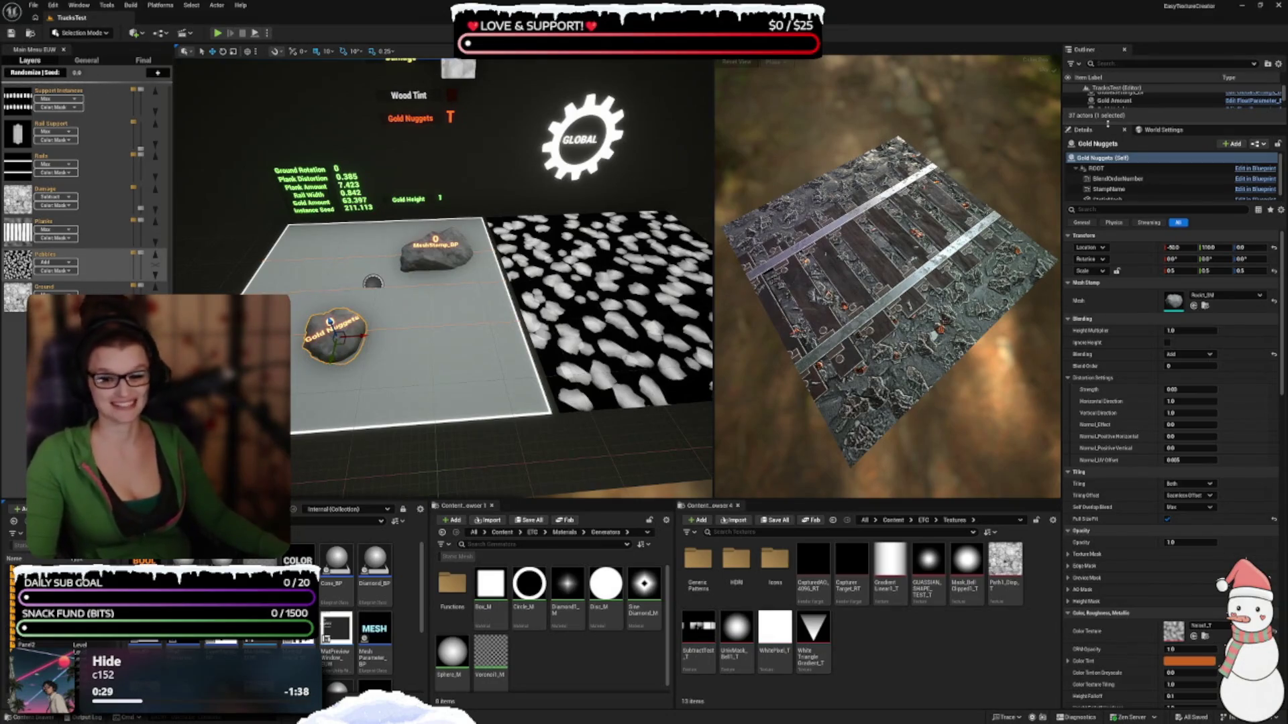
drag(1107, 123, 1083, 45)
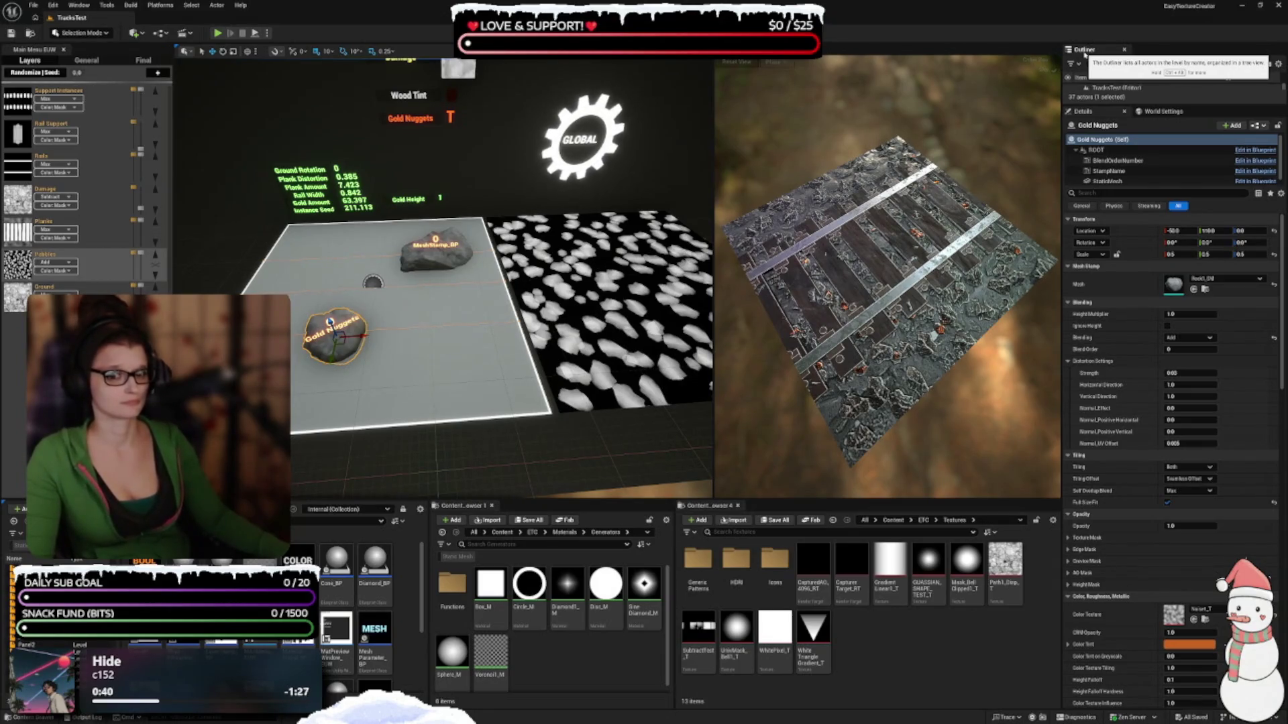
mouse_move(1085, 50)
mouse_down()
mouse_move(872, 107)
mouse_move(92, 57)
mouse_move(91, 277)
mouse_up()
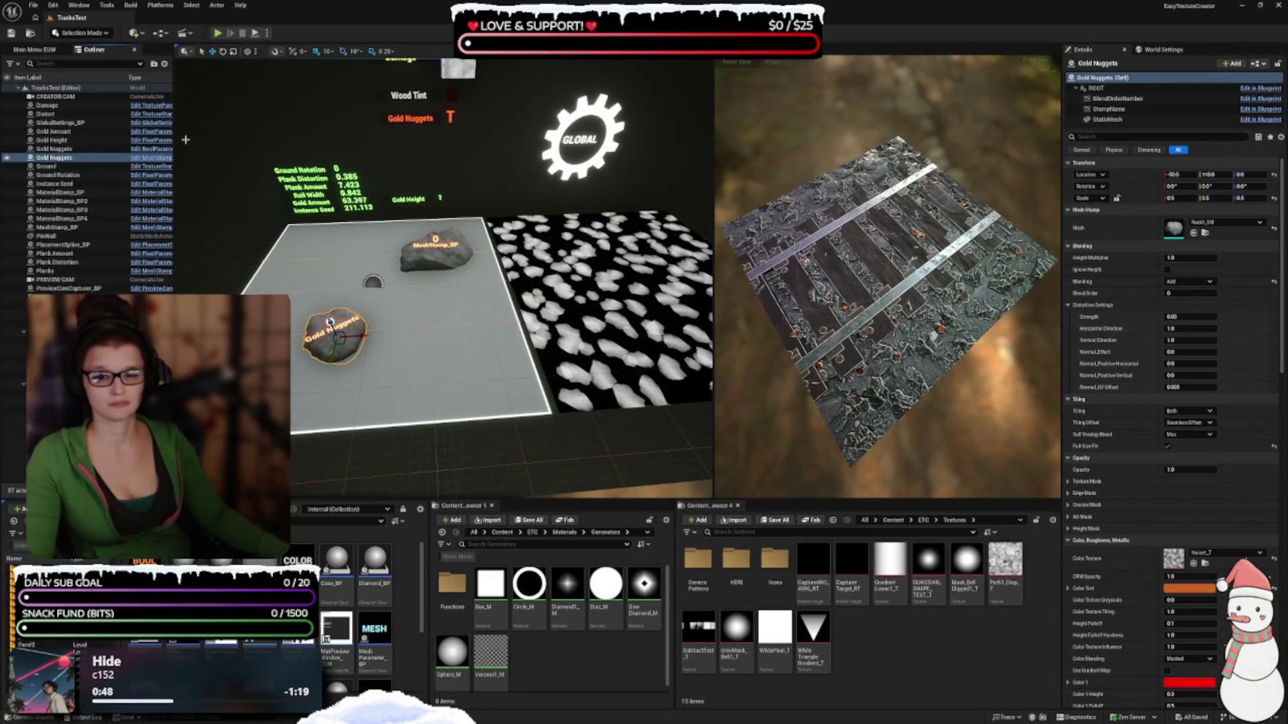
Widen the Main Menu EUW layer panel and narrow the Outliner's Item Label column
click(34, 50)
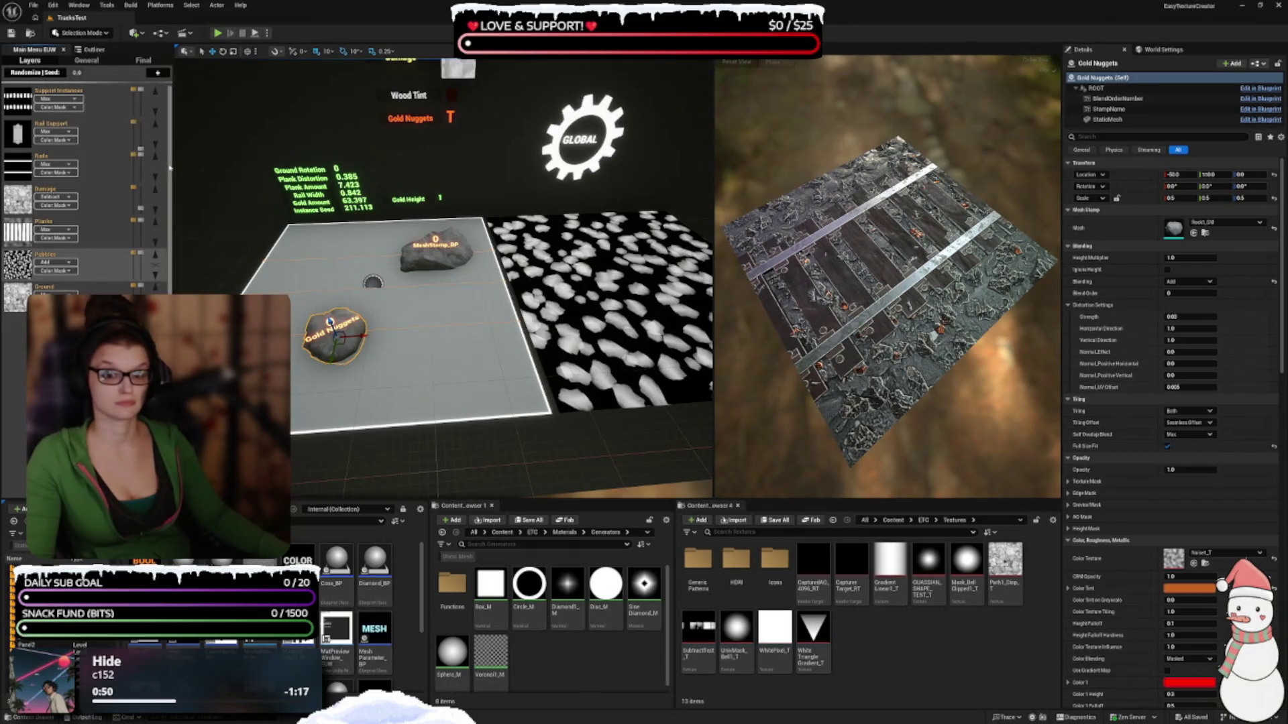
mouse_move(173, 168)
mouse_down()
mouse_move(212, 158)
mouse_move(192, 148)
mouse_up()
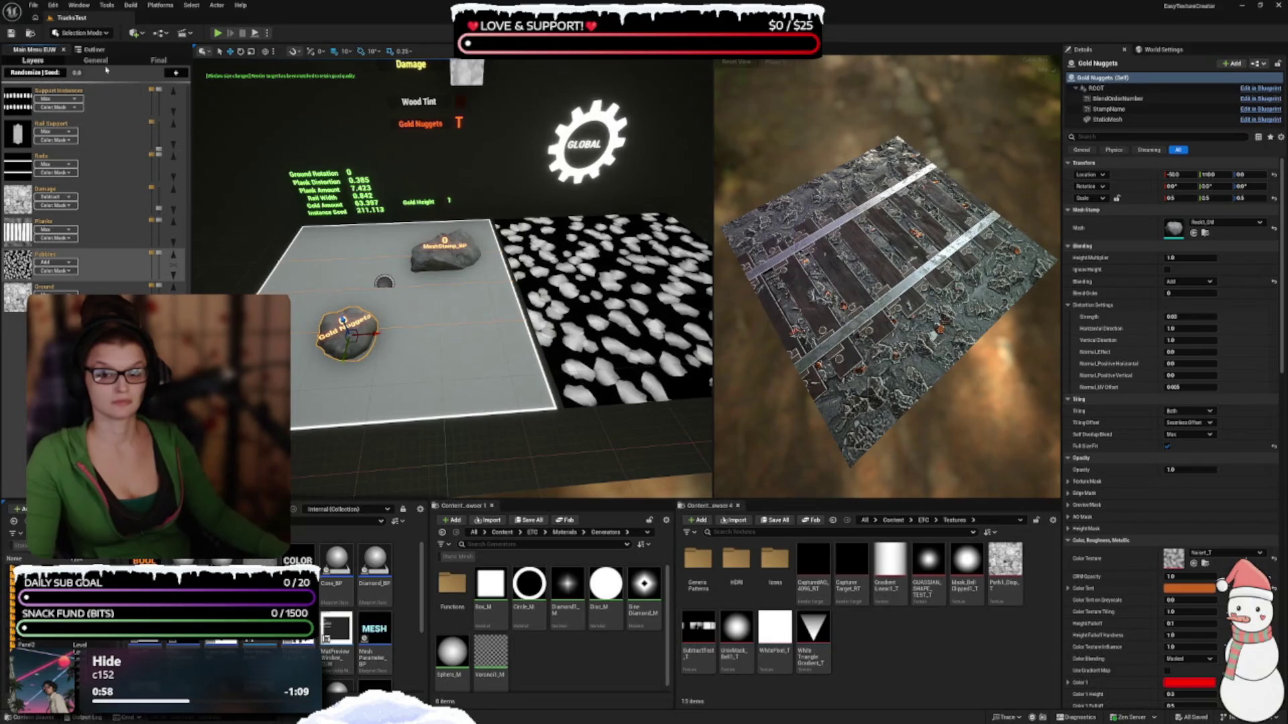
click(94, 49)
drag(143, 77, 112, 77)
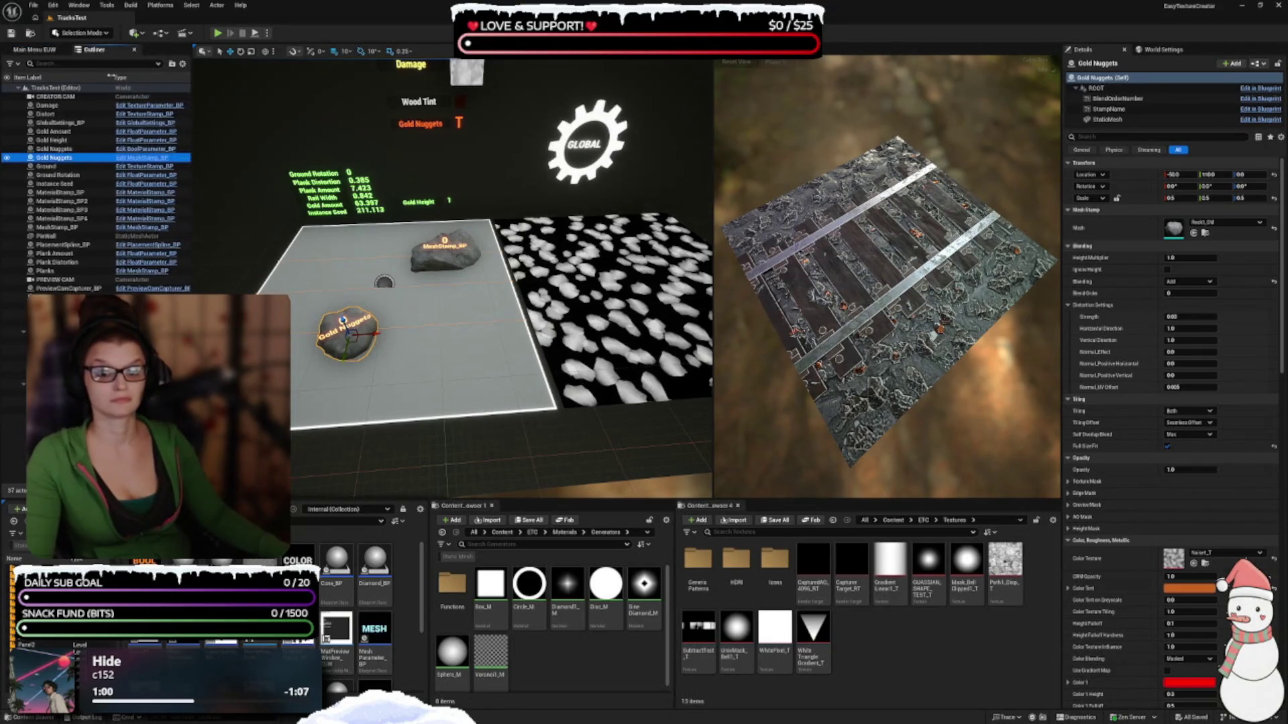
right_click(42, 77)
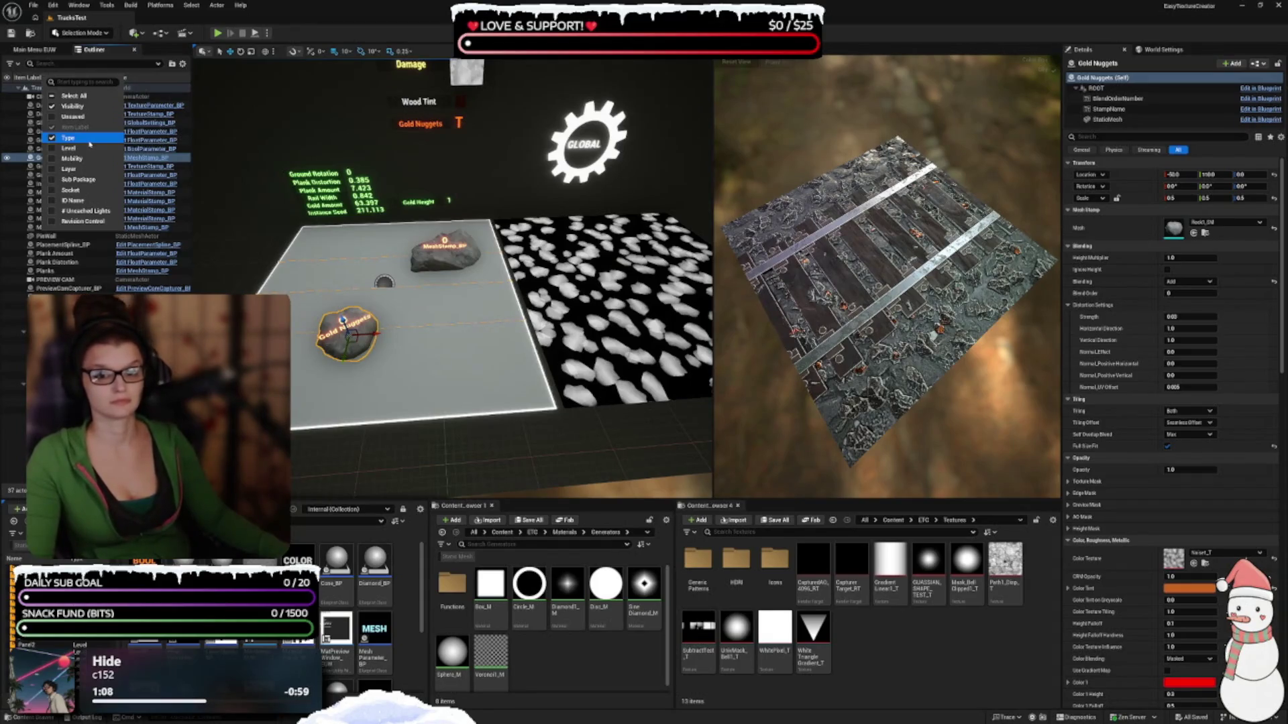
key(Escape)
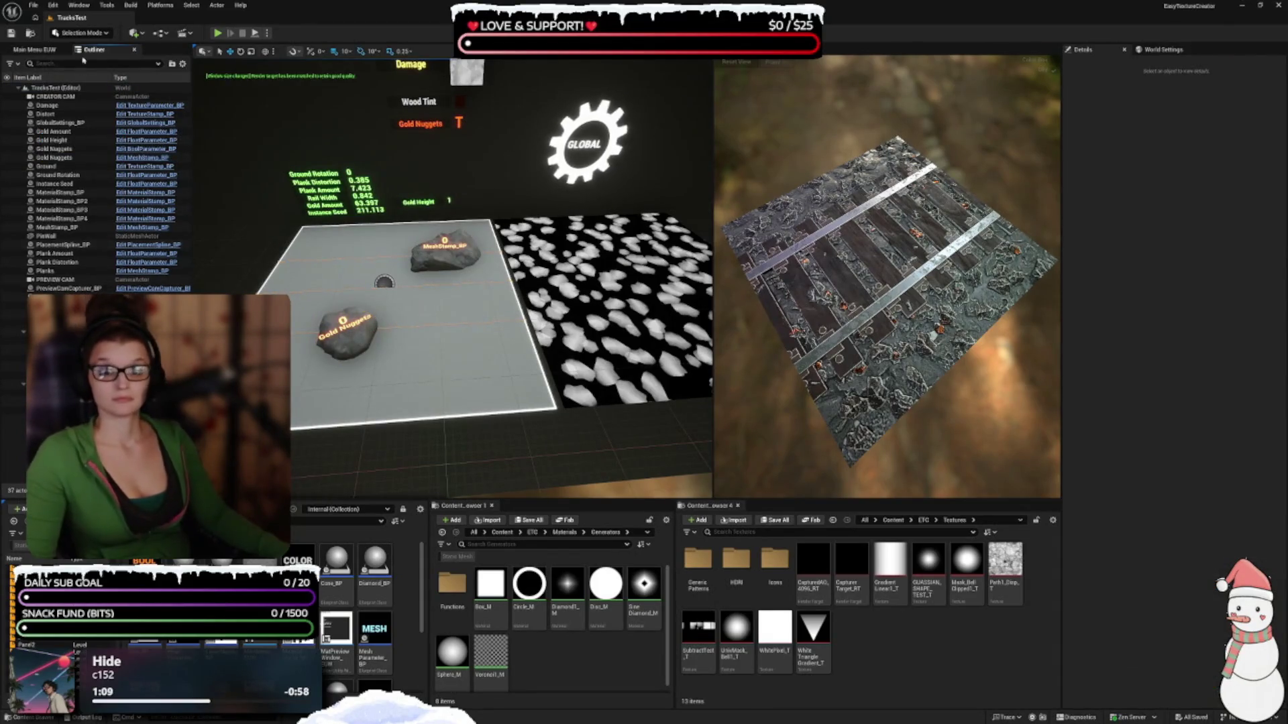
Bring back the layer stack and close the World Settings tab, leaving only Details
click(34, 52)
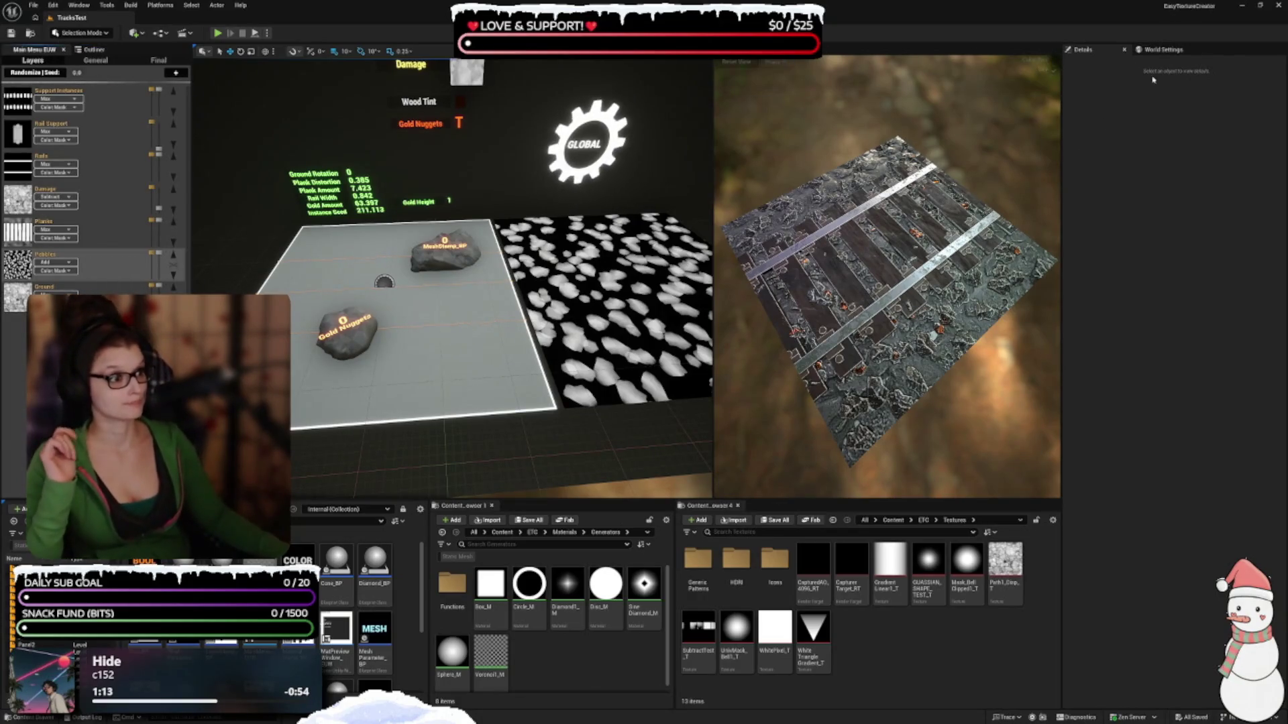
click(1155, 51)
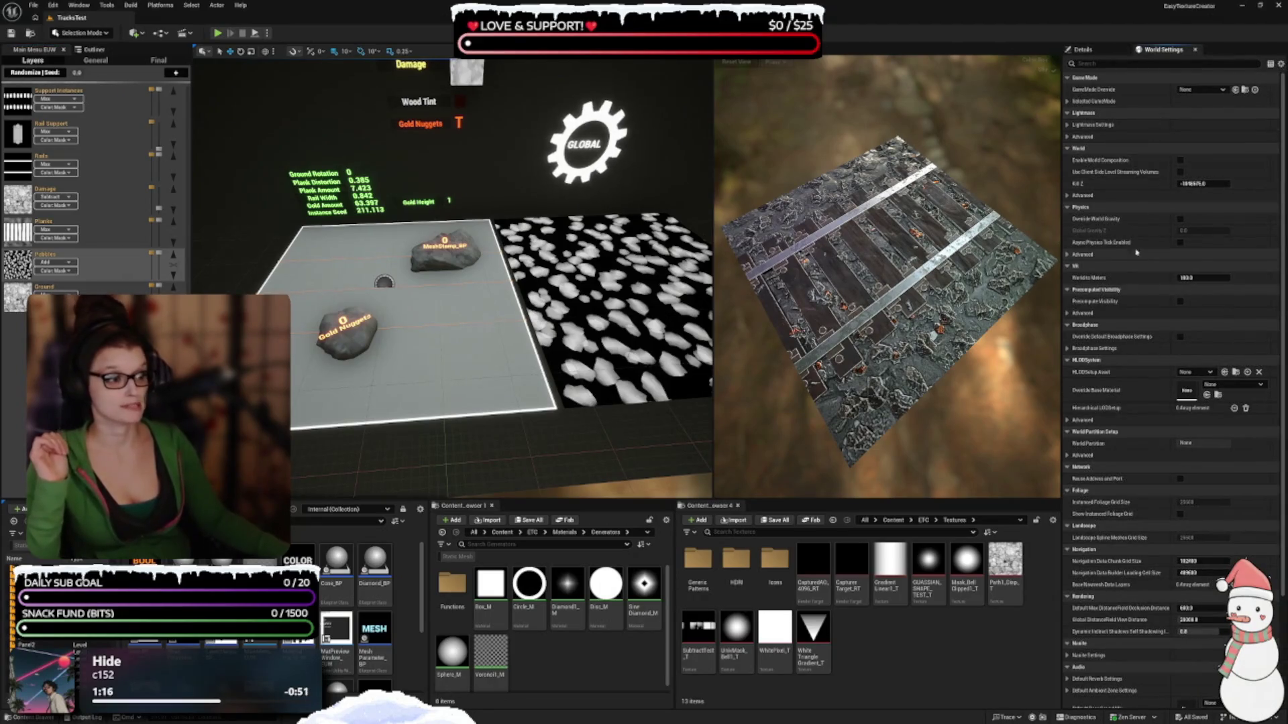
click(1195, 50)
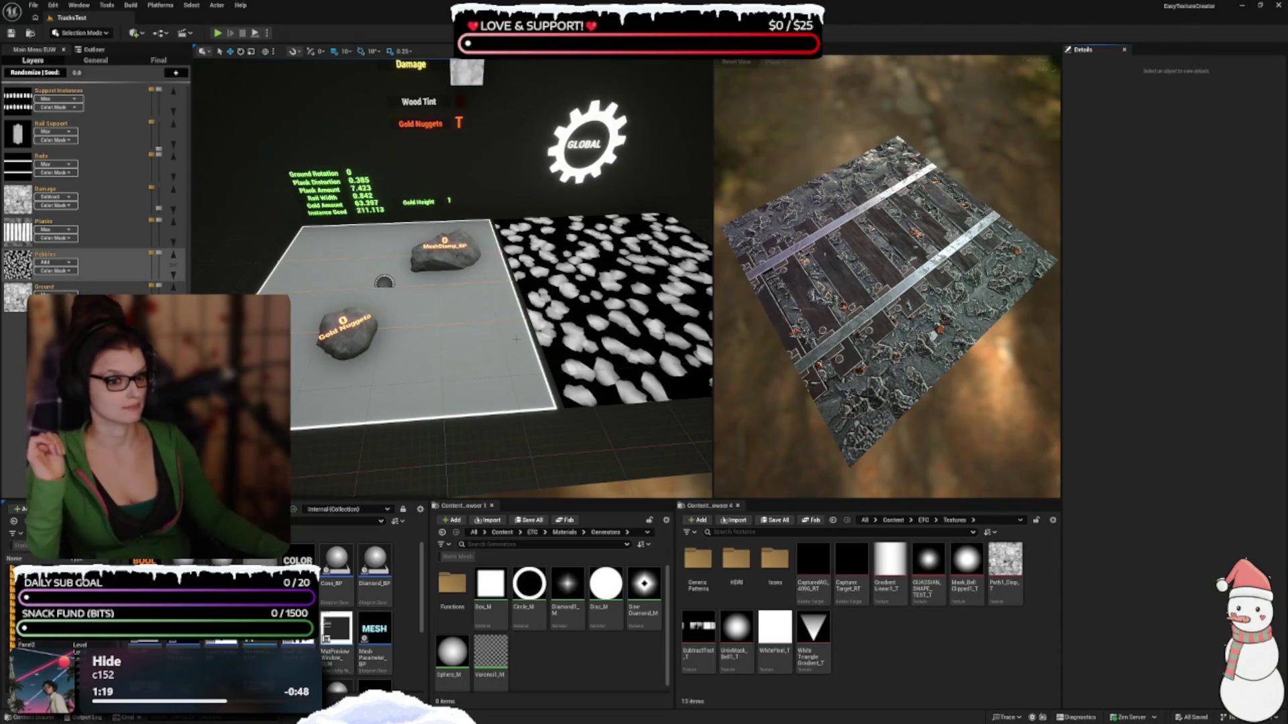
Select the Gold Nuggets rock stamp and browse the Edit and Window menus without choosing anything
click(347, 332)
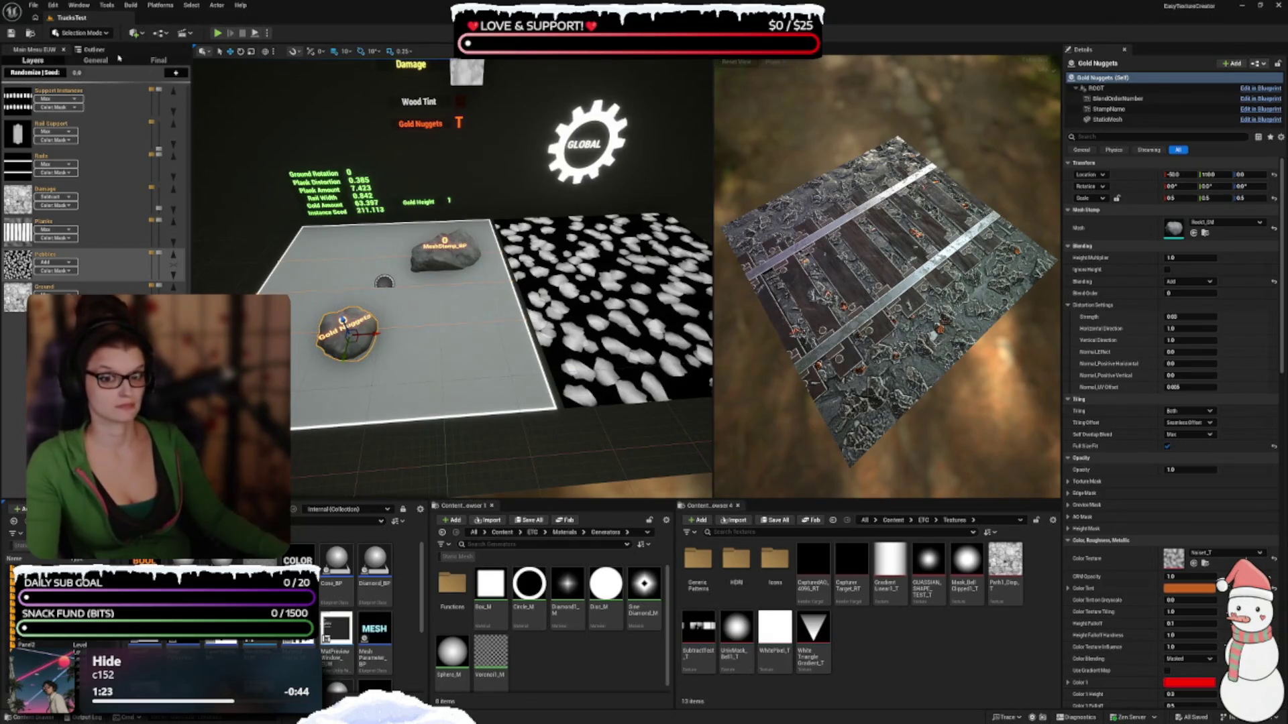
click(53, 6)
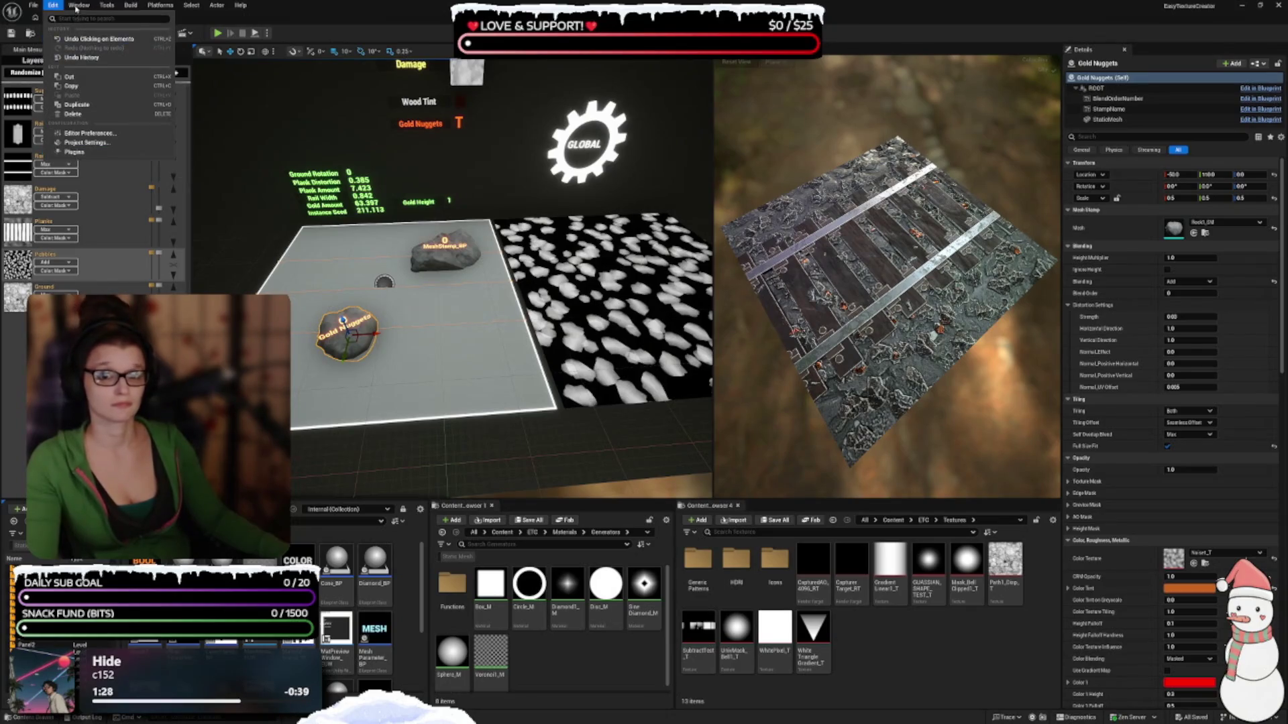
mouse_move(75, 7)
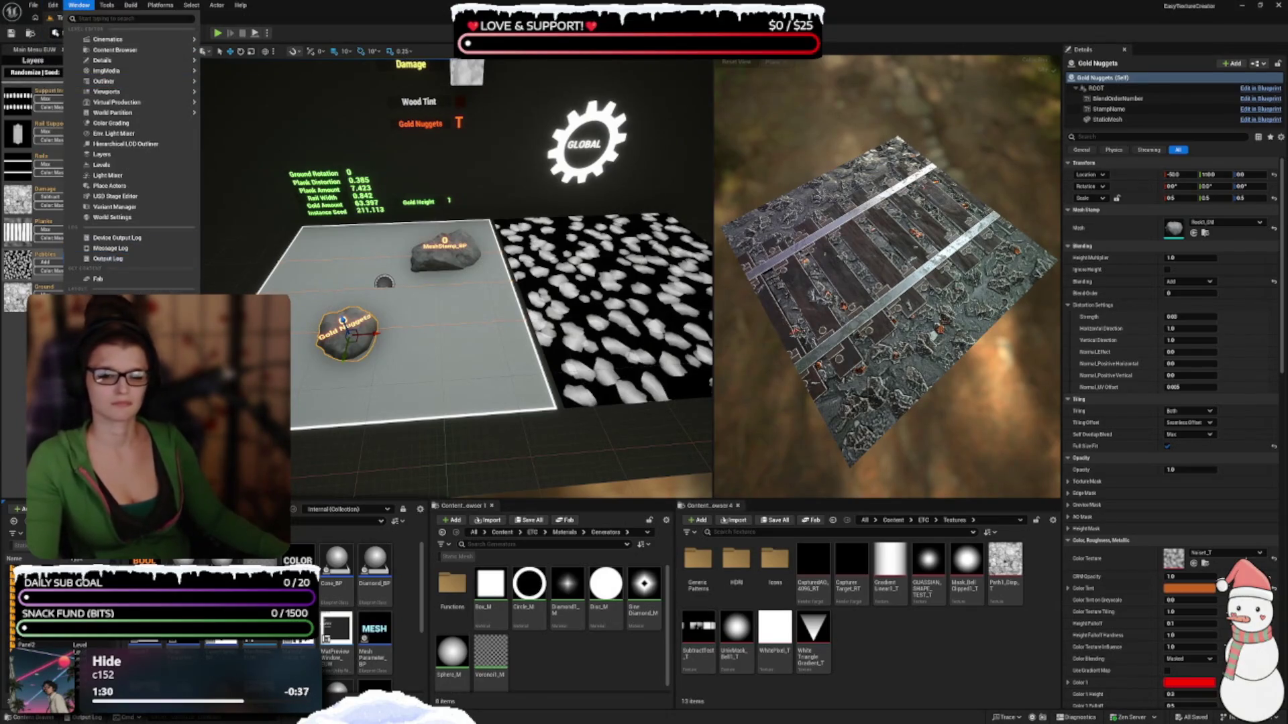
key(Escape)
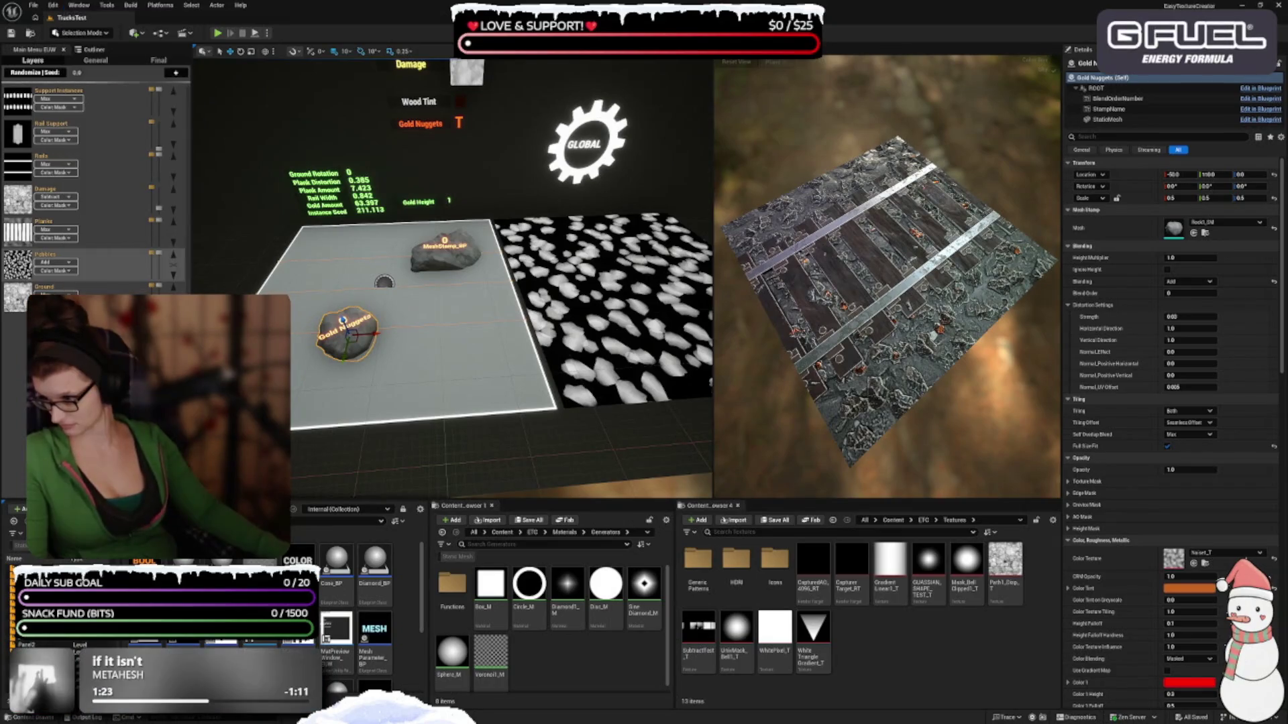
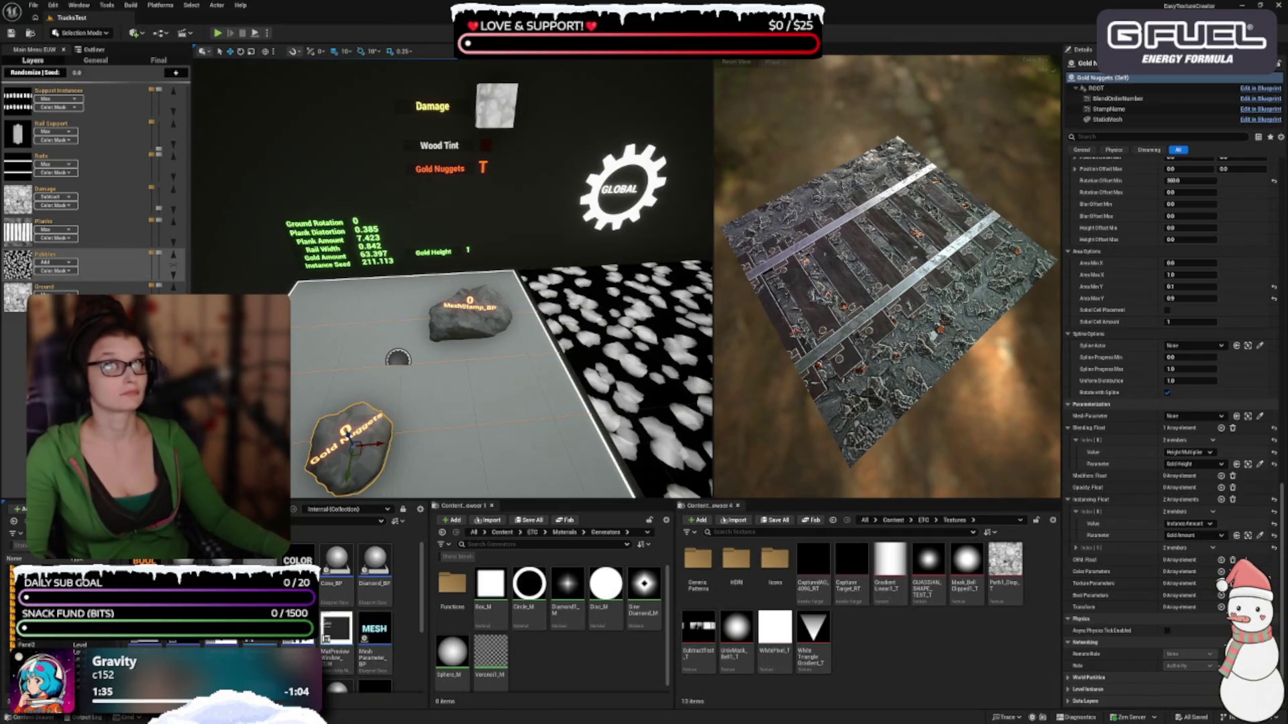
Show the Rails layer, inspect both rail actors, and move the Gold Nuggets label down above Gold Height
click(20, 166)
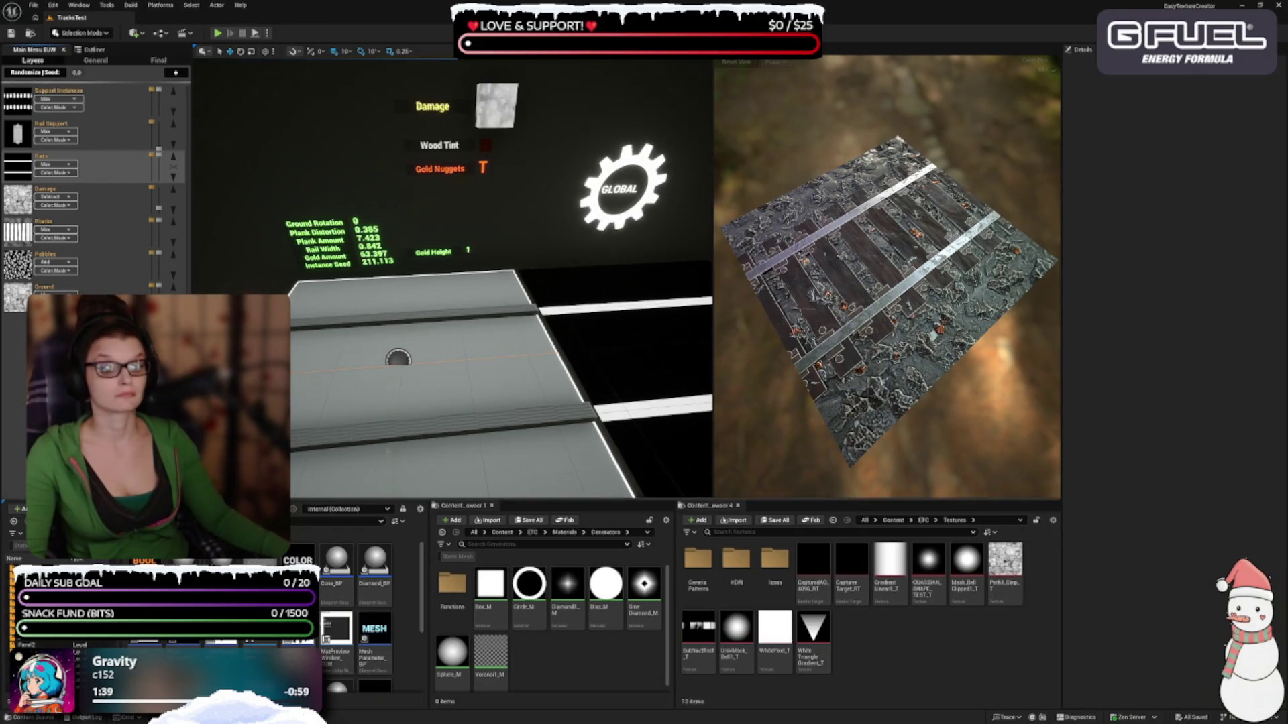
click(443, 429)
scroll(1107, 481, down, 15)
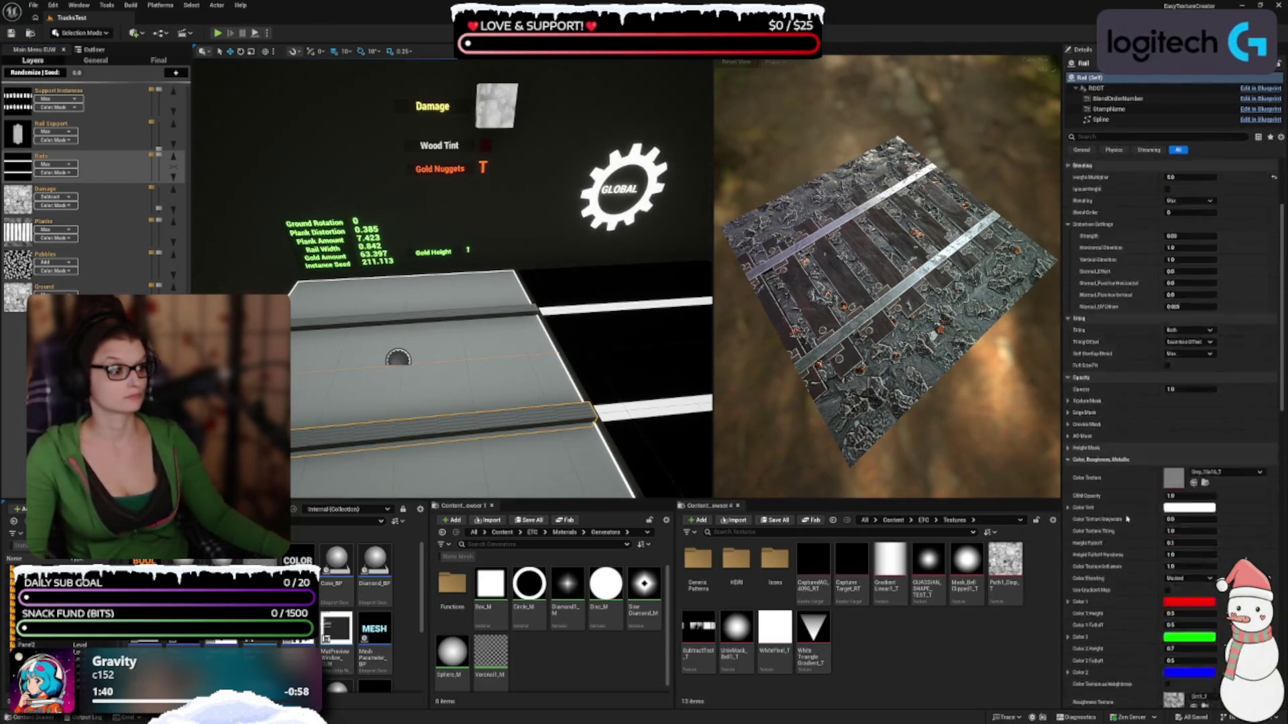
scroll(1129, 419, down, 10)
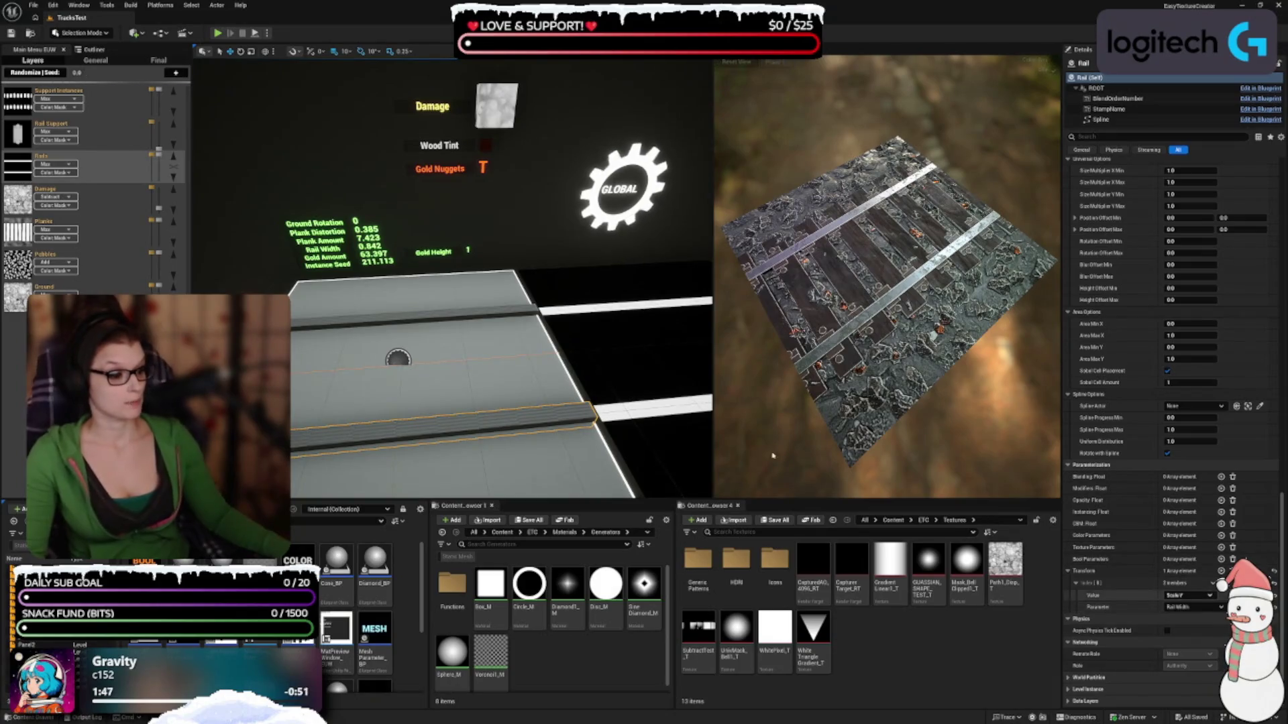
click(436, 316)
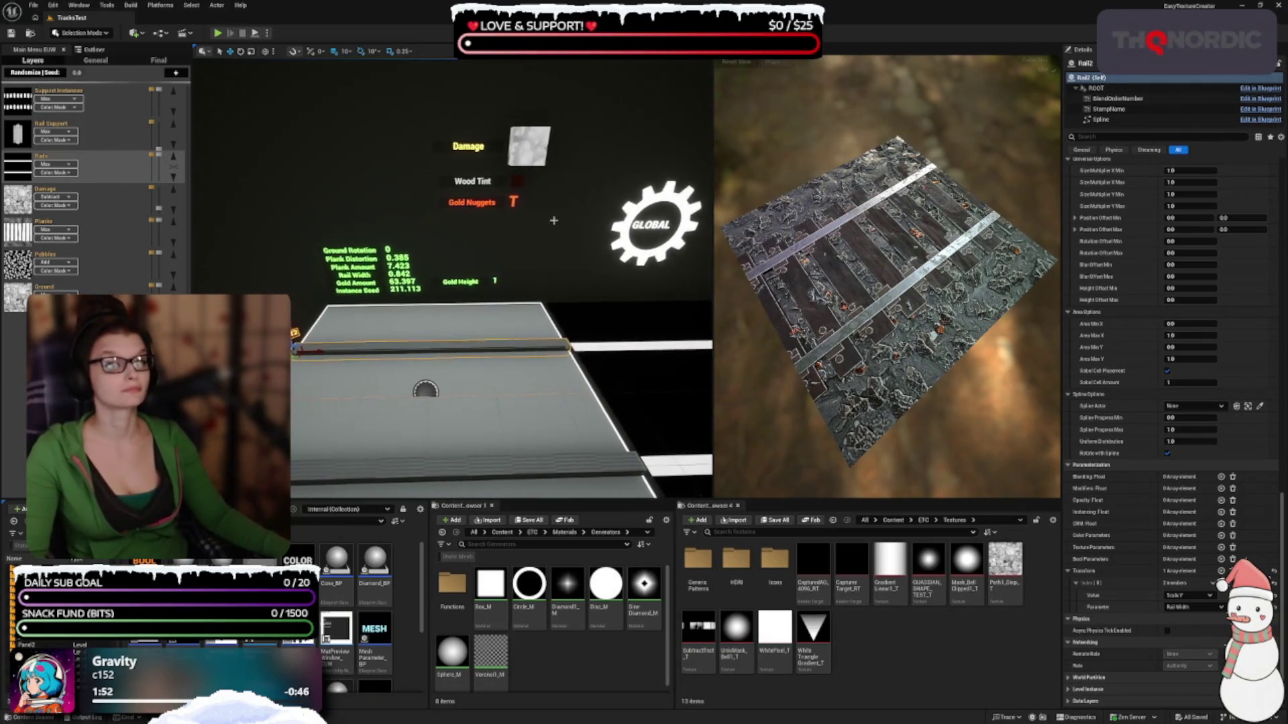
click(473, 202)
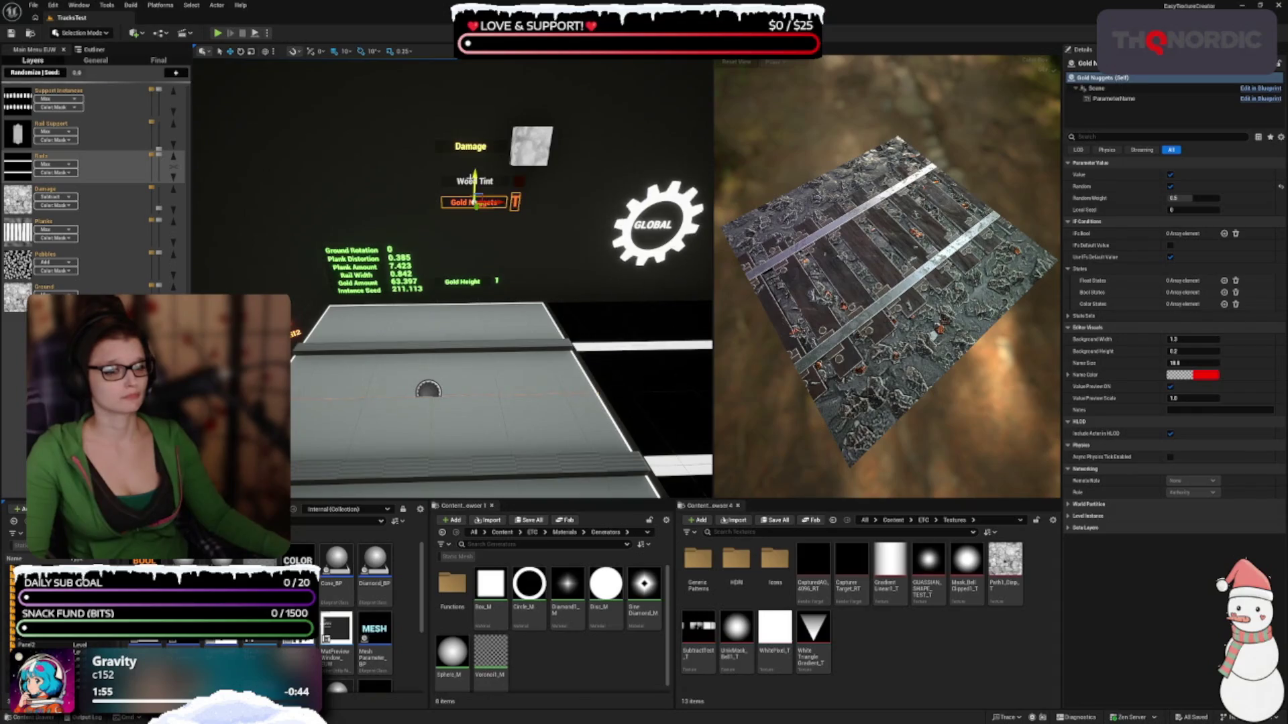
mouse_move(474, 201)
mouse_down()
mouse_move(472, 261)
mouse_move(487, 265)
mouse_move(463, 245)
mouse_up()
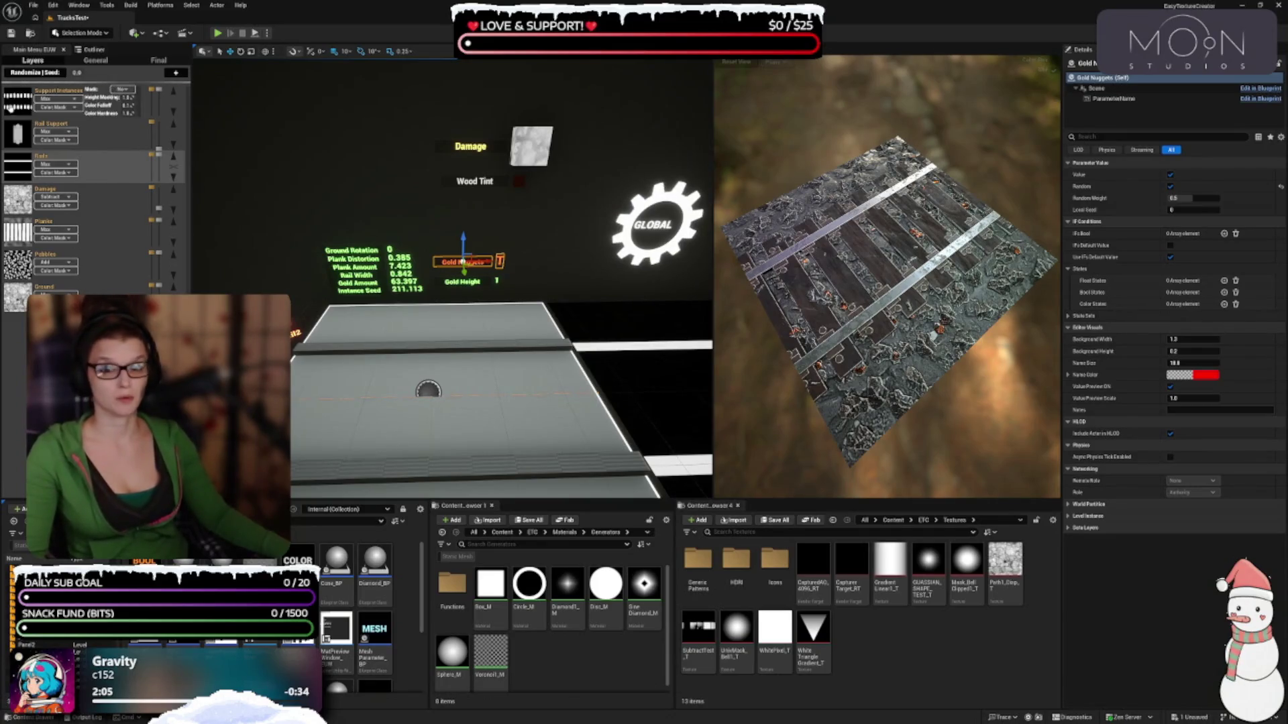
Deselect the Gold Nuggets label and inspect the Supports card's properties
key(Escape)
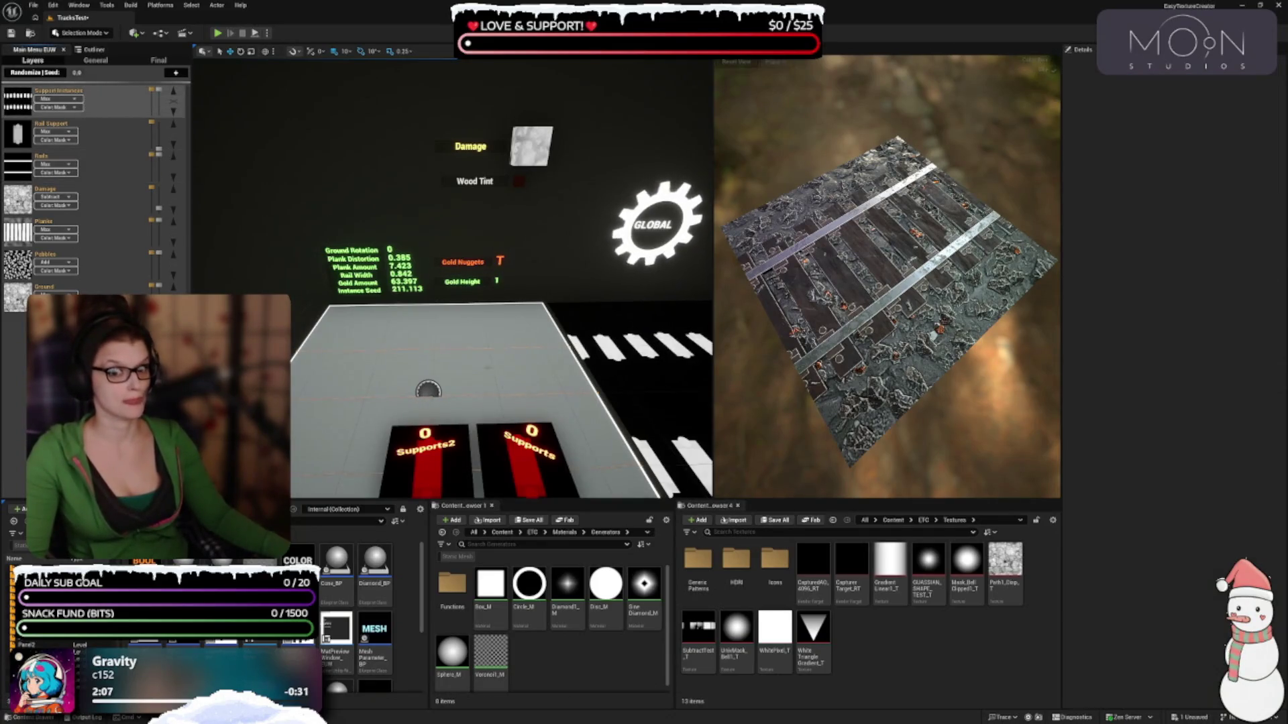
click(528, 462)
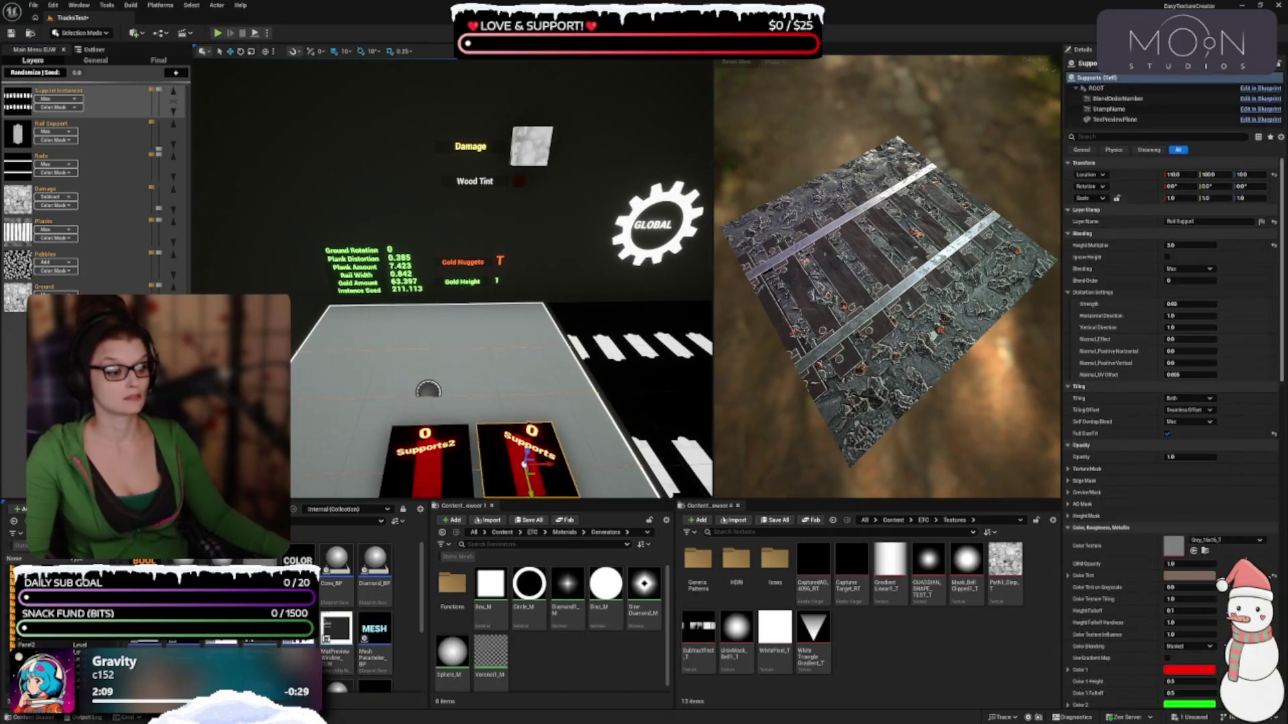
scroll(1284, 524, down, 3)
scroll(1285, 524, down, 5)
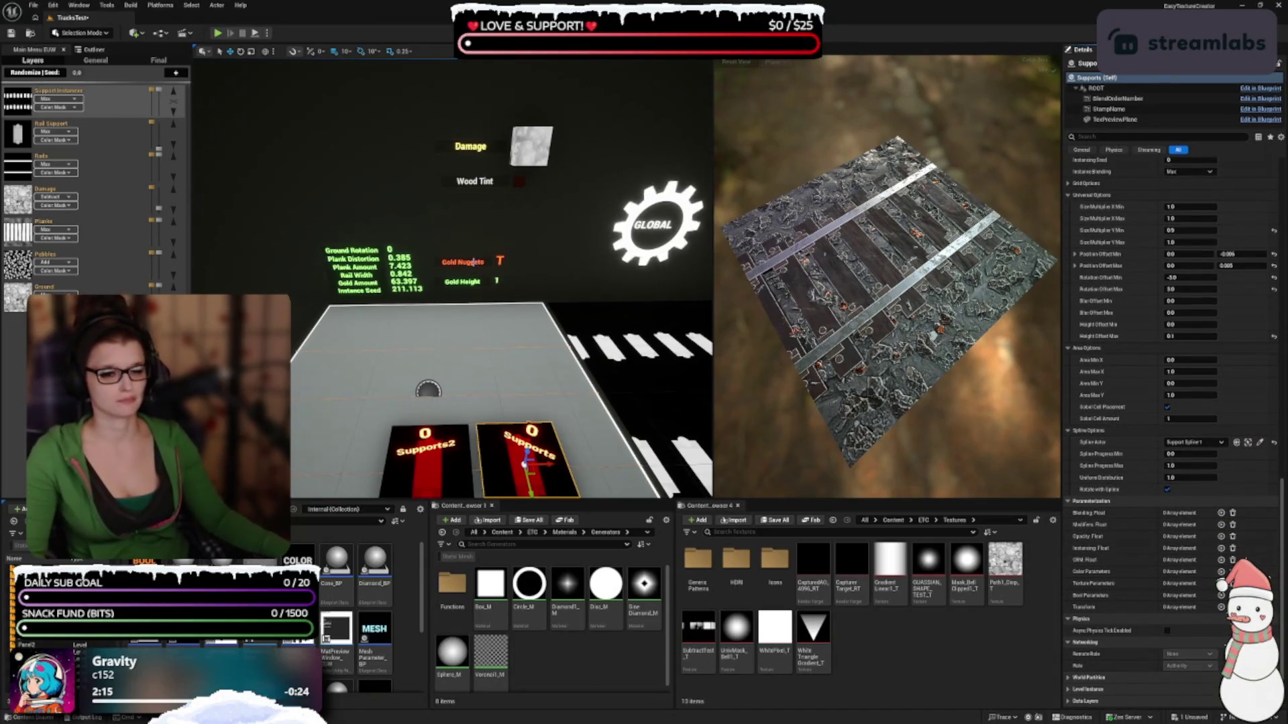
Nudge Gold Nuggets lower and line up the Wood Tint label beside Damage above the readouts
click(462, 261)
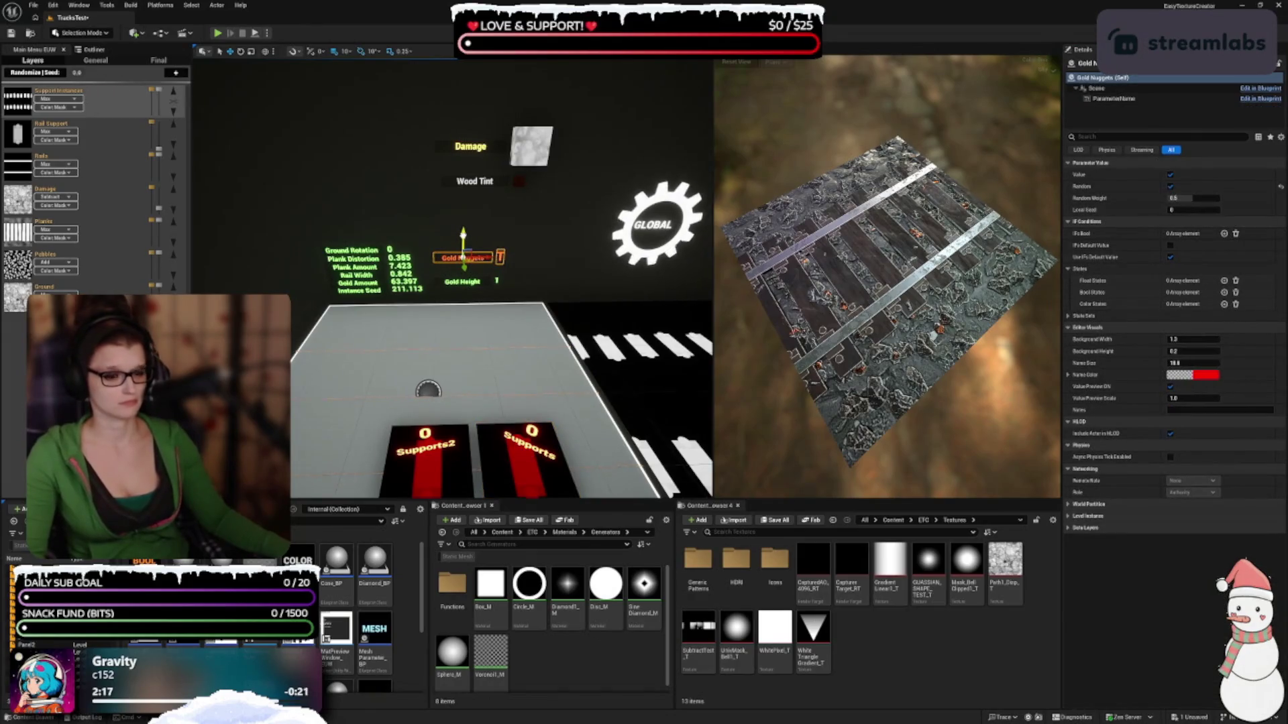
drag(463, 258, 463, 266)
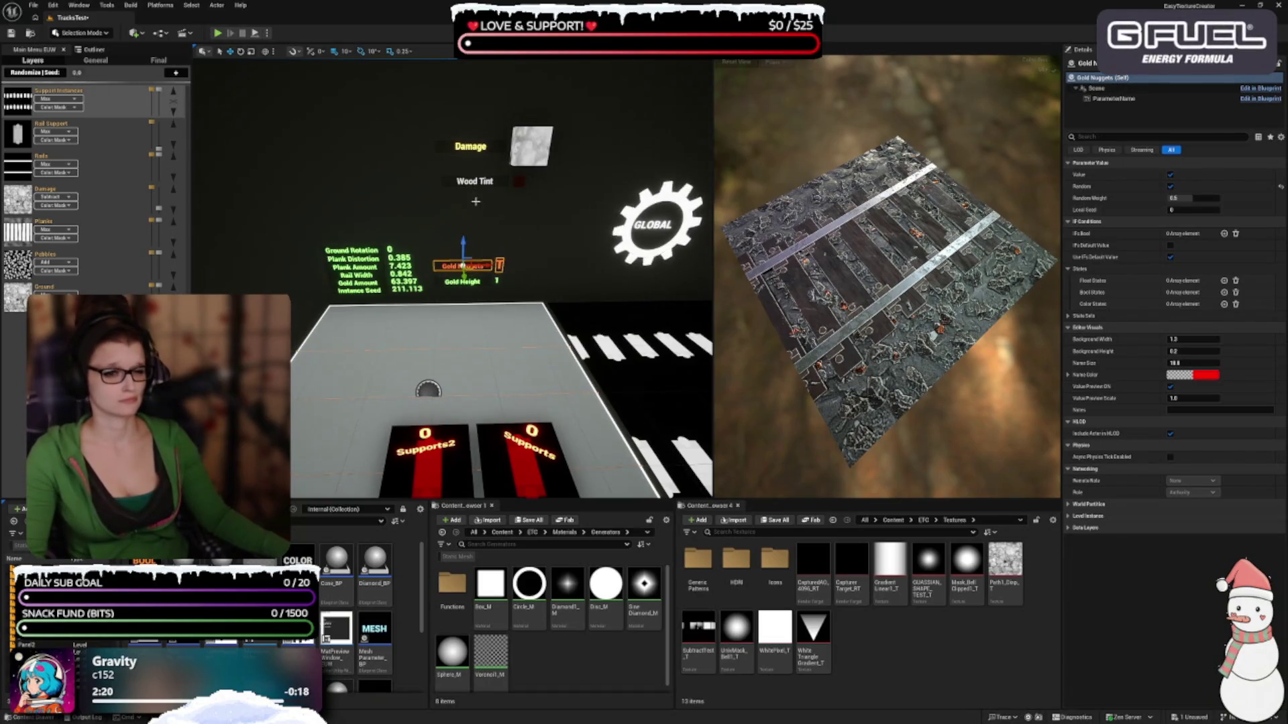
click(475, 181)
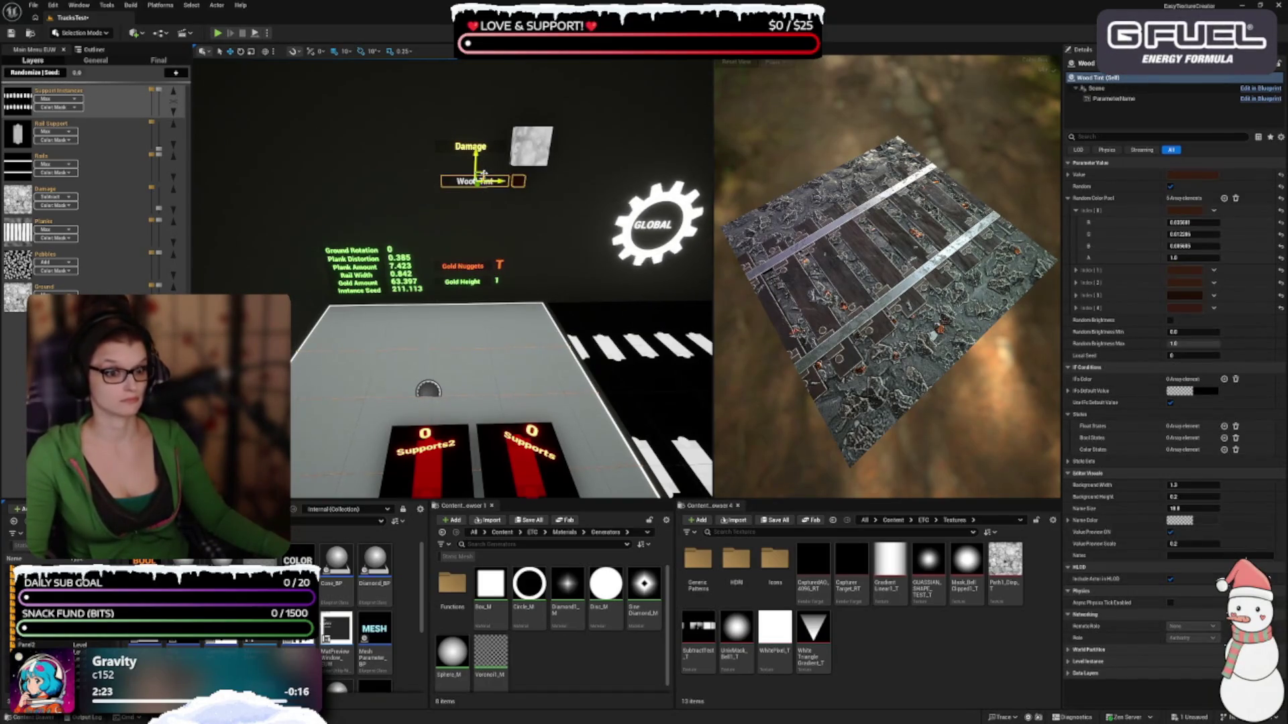
mouse_move(484, 175)
mouse_down()
mouse_move(463, 216)
mouse_move(468, 238)
mouse_up()
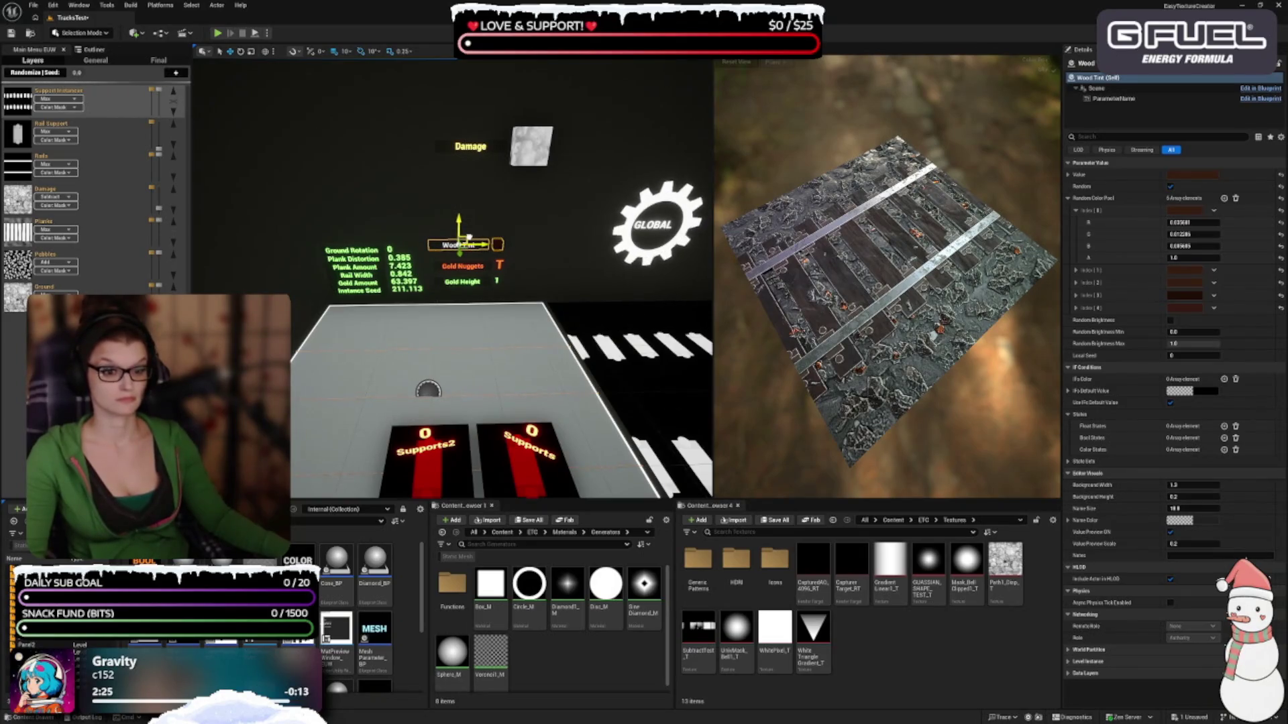
click(536, 155)
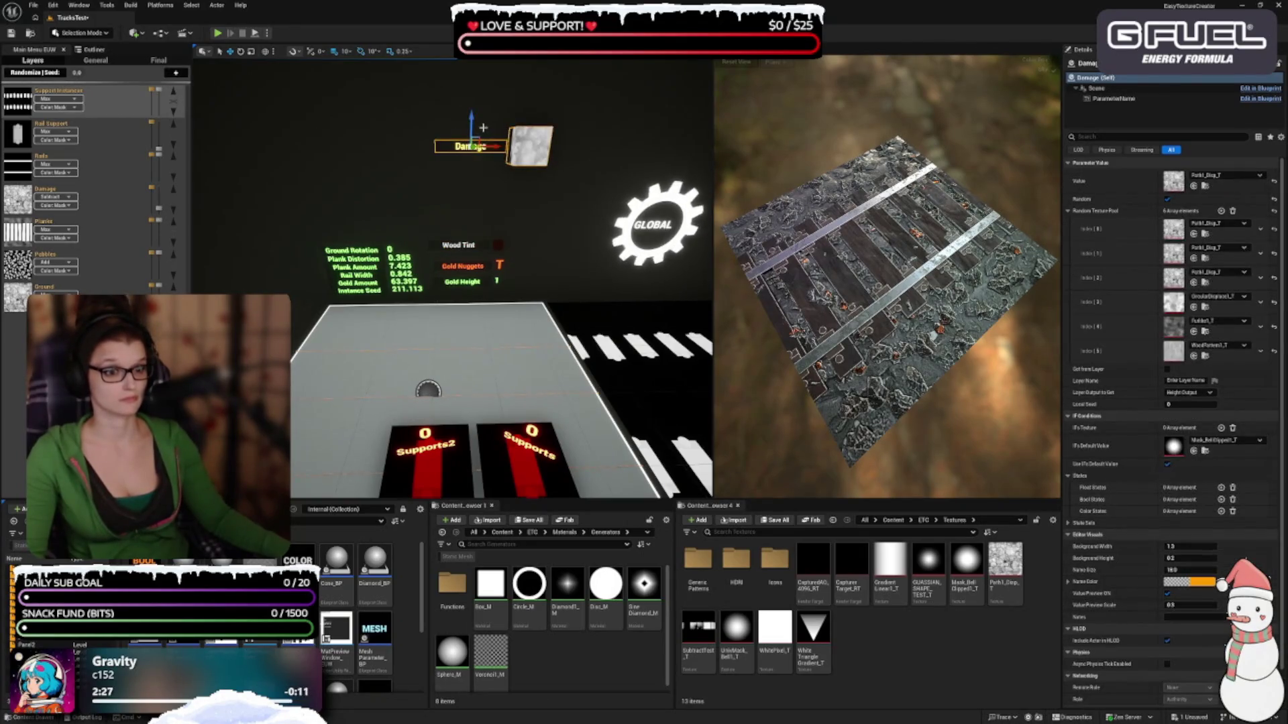
mouse_move(480, 137)
mouse_down()
mouse_move(450, 209)
mouse_move(456, 168)
mouse_move(536, 154)
mouse_move(483, 161)
mouse_move(463, 171)
mouse_move(472, 180)
mouse_move(409, 106)
mouse_up()
scroll(451, 209, up, 3)
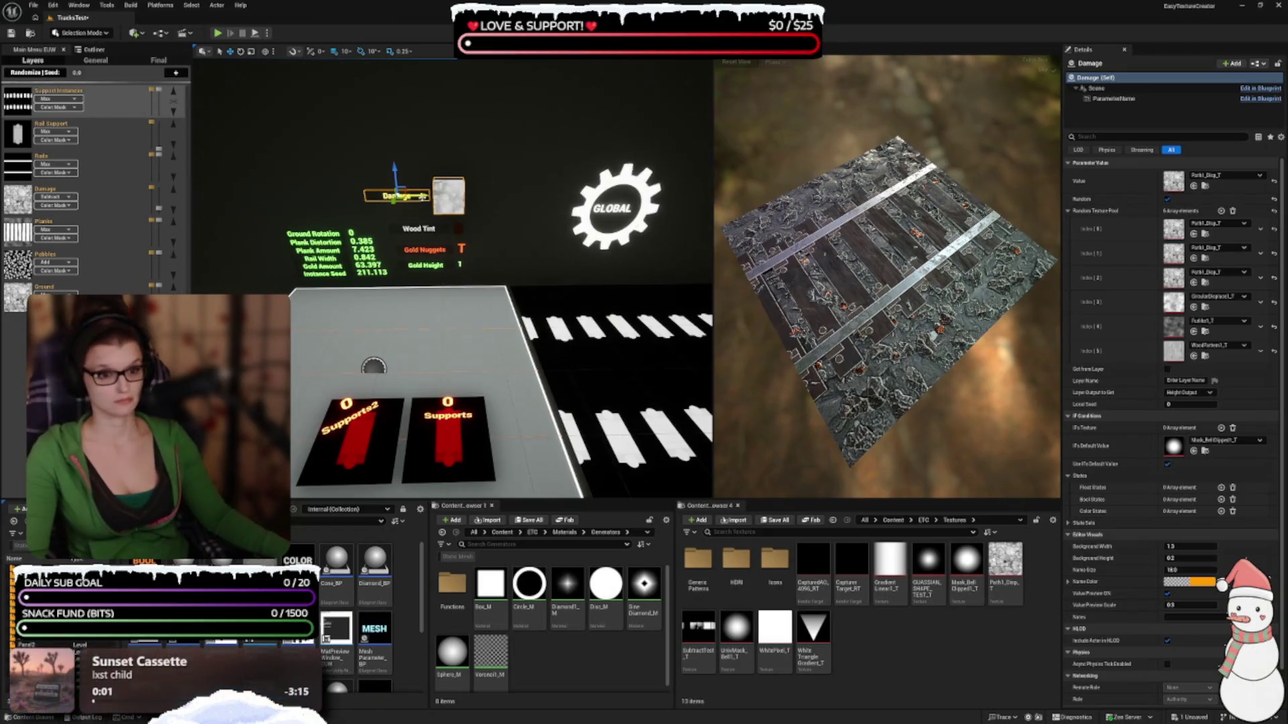
drag(424, 196, 339, 179)
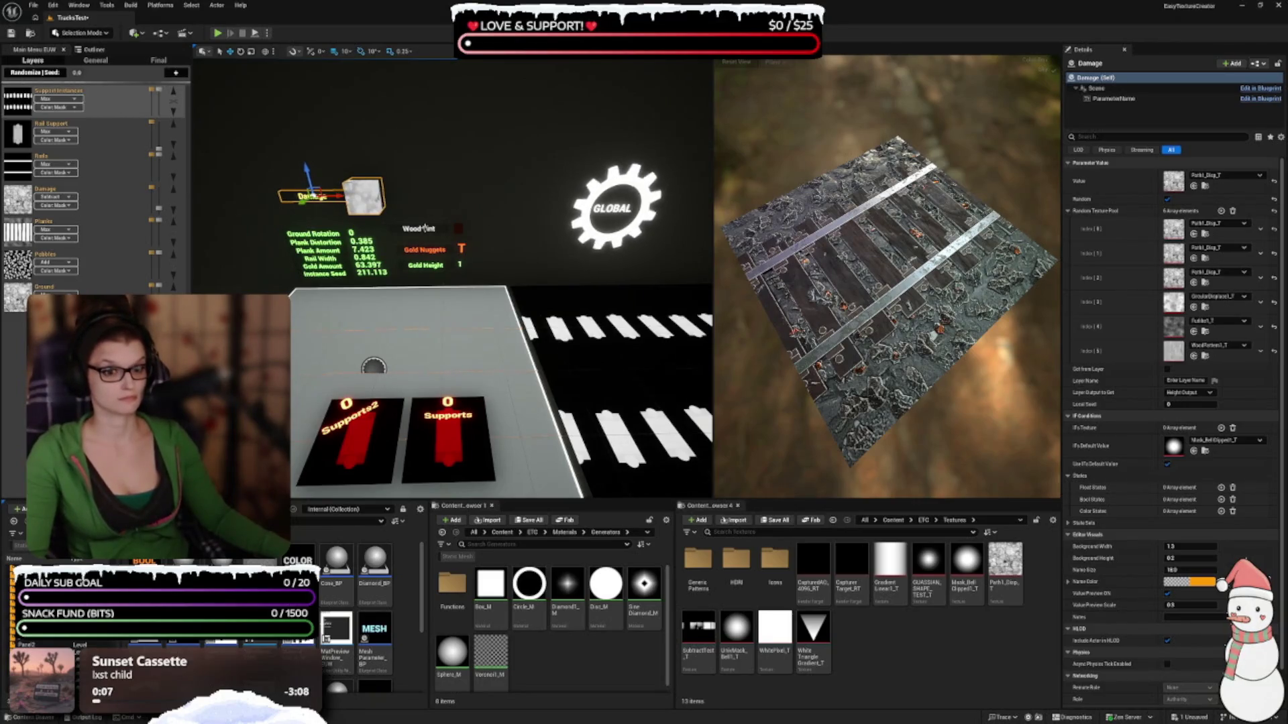
click(424, 228)
mouse_move(424, 228)
mouse_down()
mouse_move(411, 173)
mouse_move(446, 195)
mouse_up()
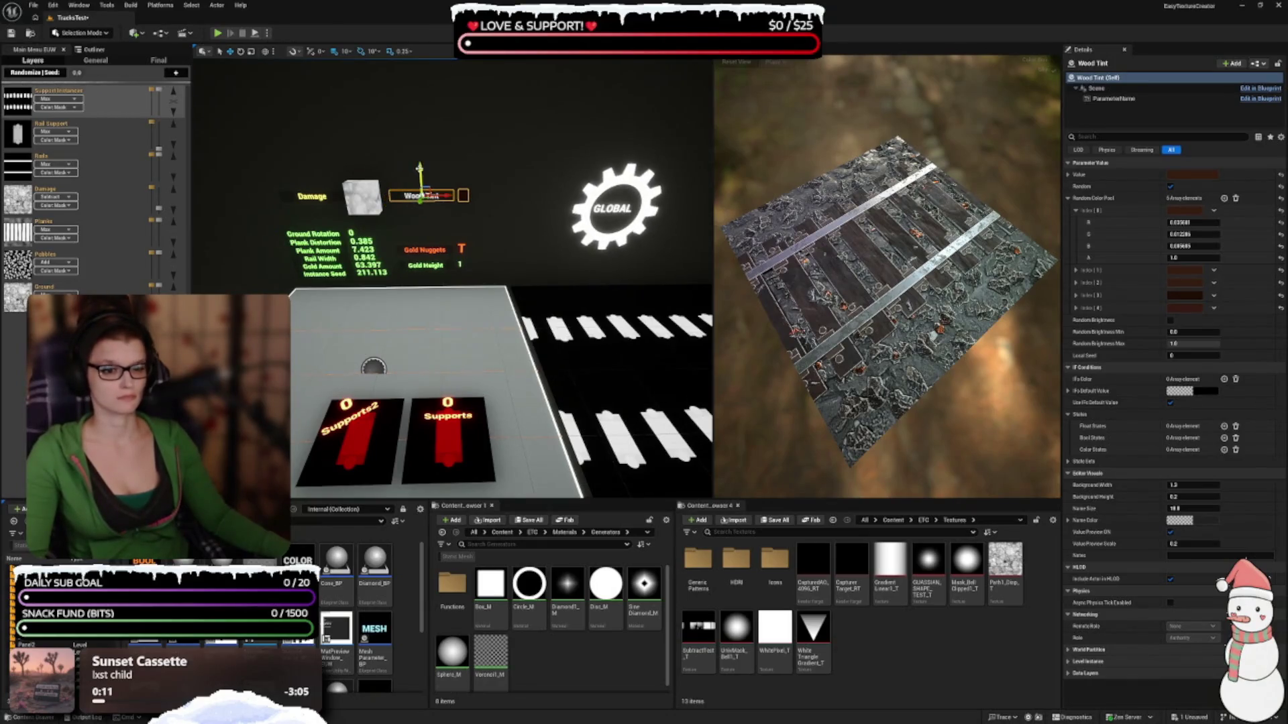
Review the global settings gear's properties, then select the Supports card
click(420, 127)
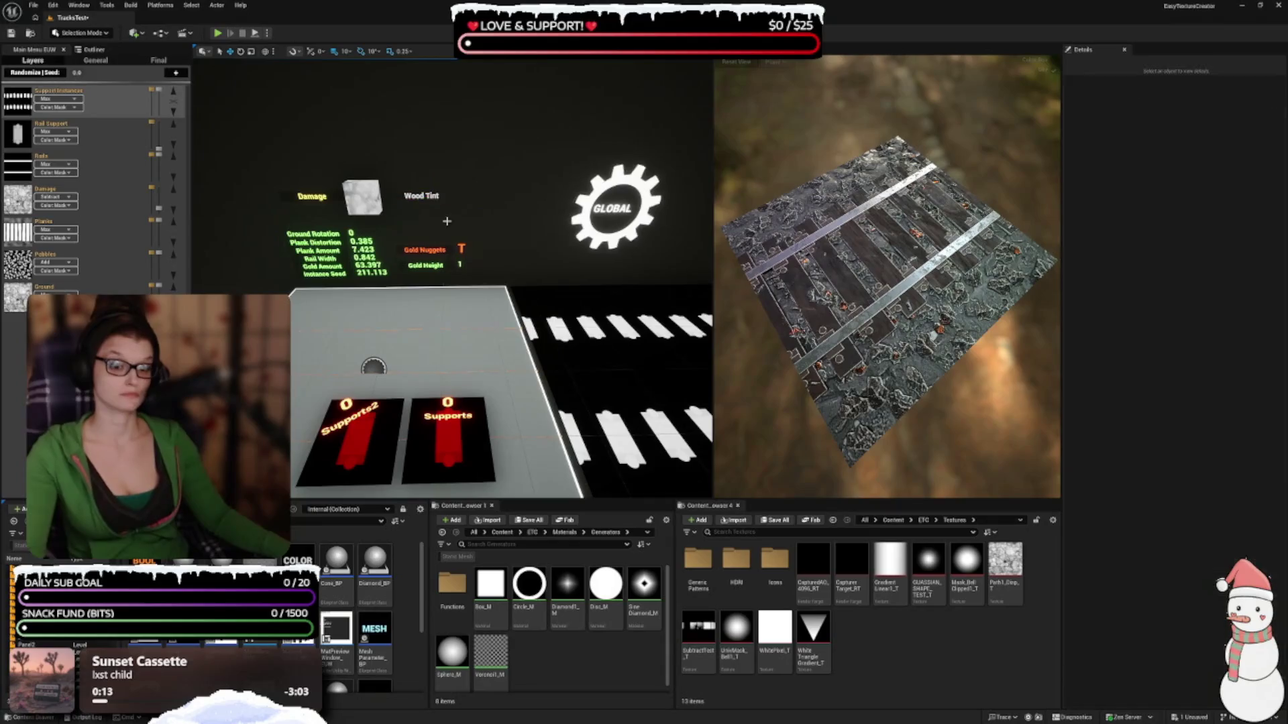
click(623, 197)
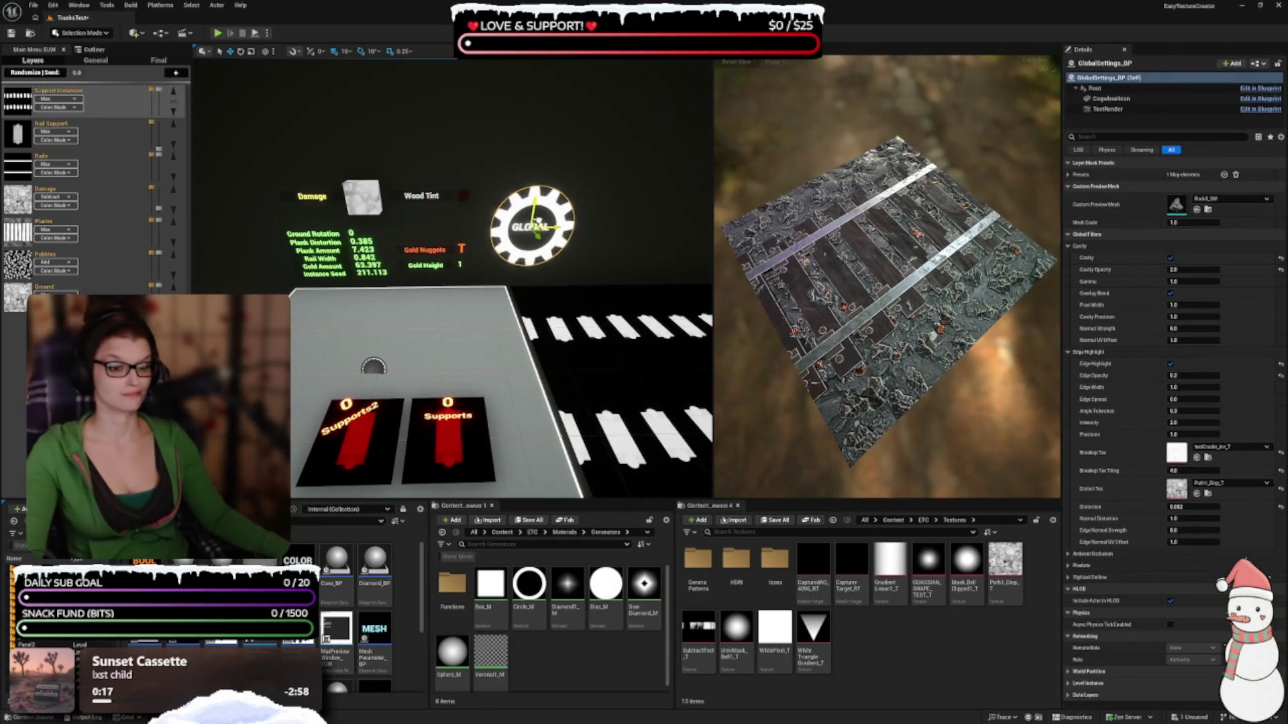
click(537, 307)
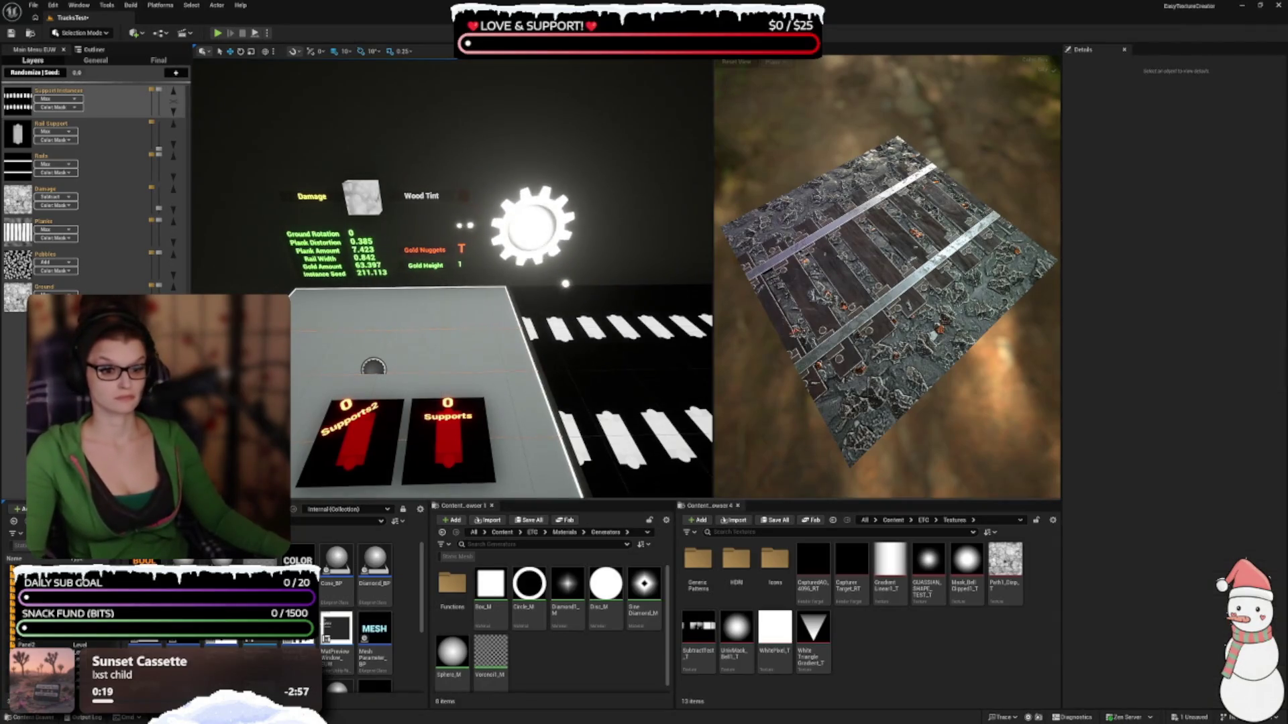
click(456, 454)
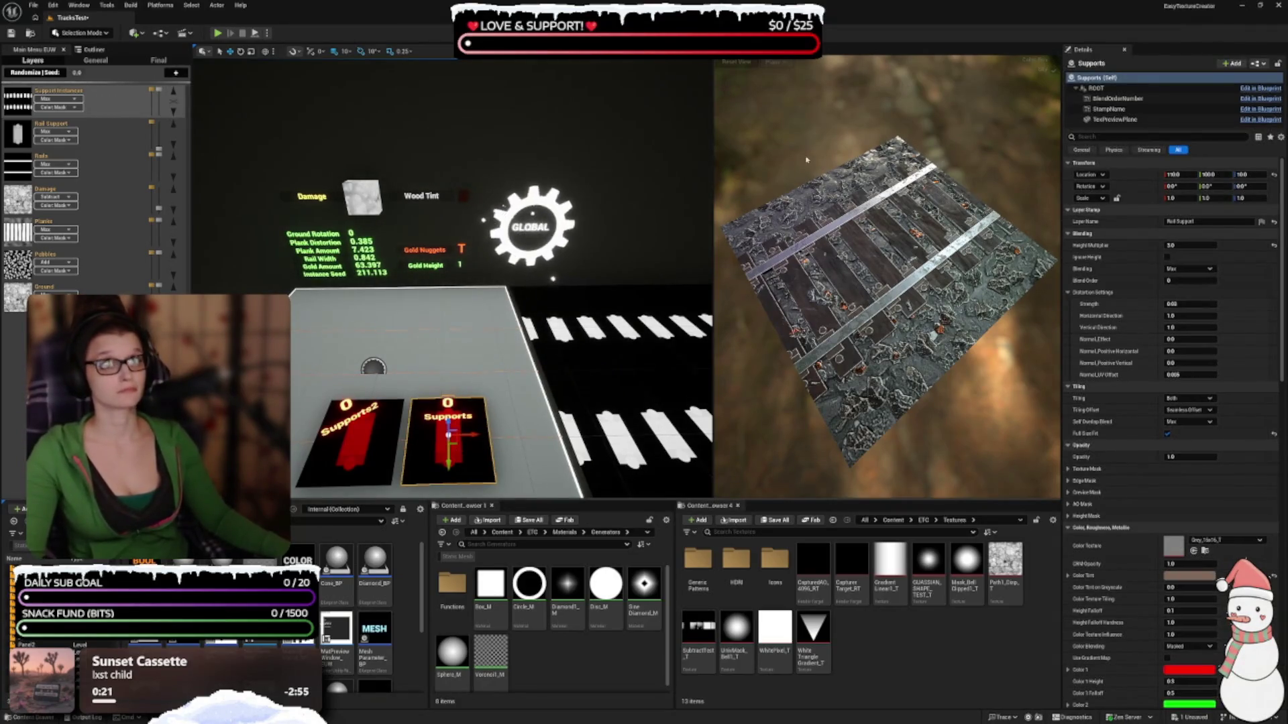
Give the Supports card two Instancing Float entries, linked to Plank Amount and Instance Seed
drag(1278, 304, 1277, 613)
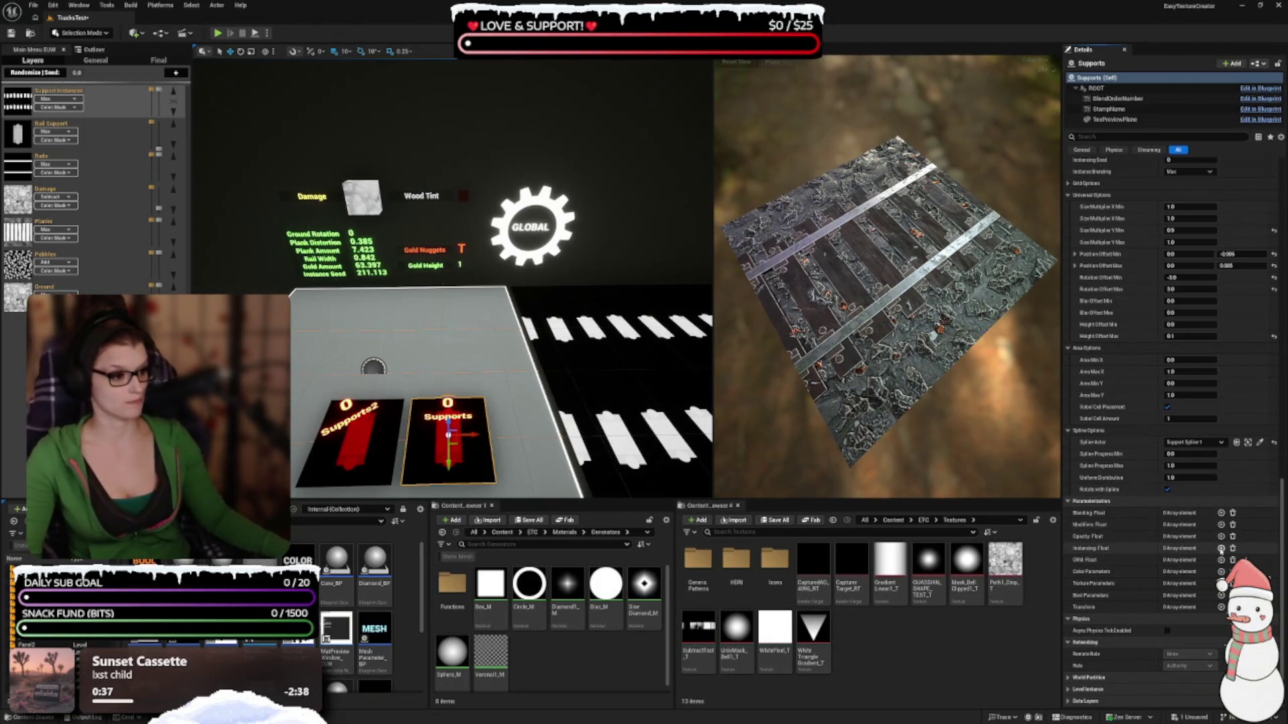
click(1221, 548)
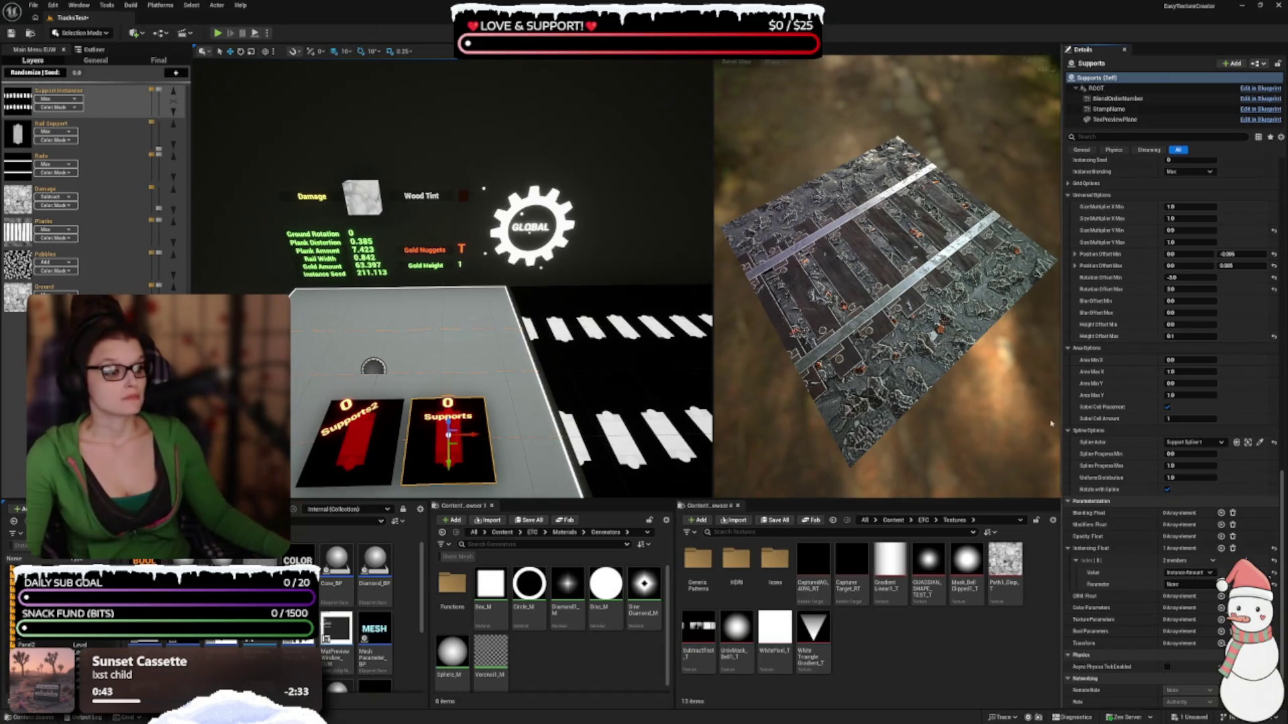
click(1194, 585)
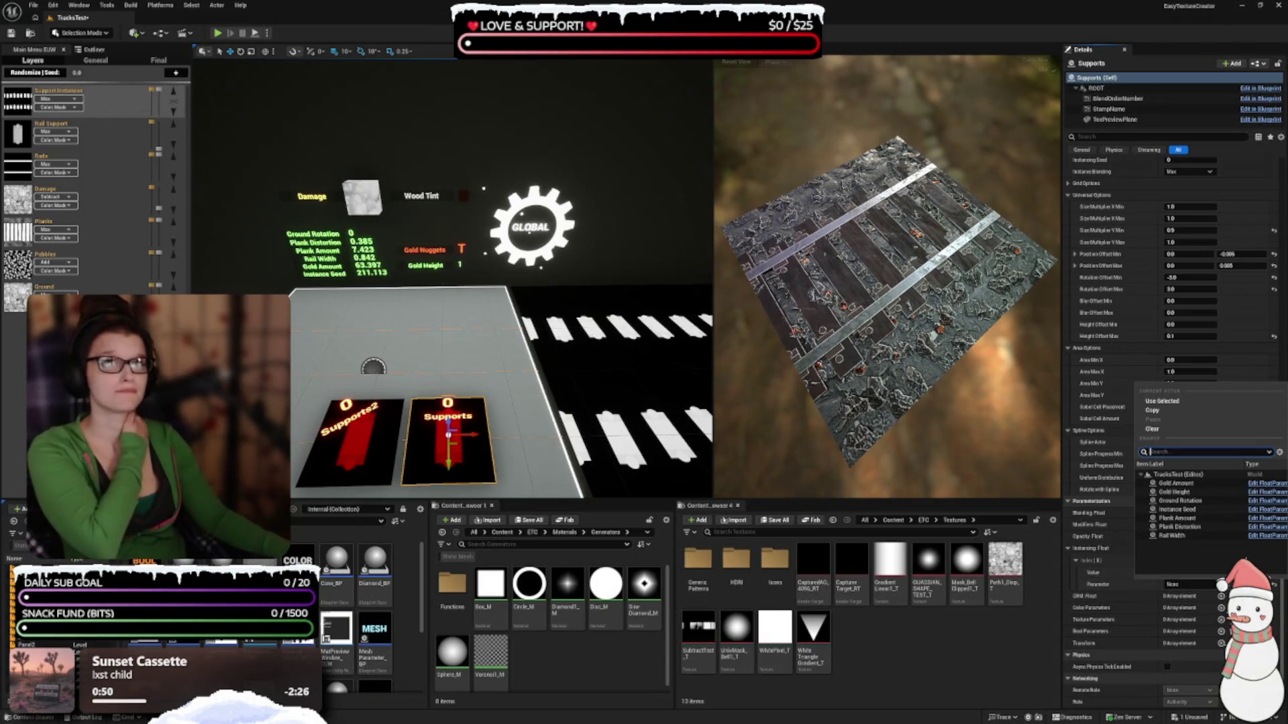
key(Escape)
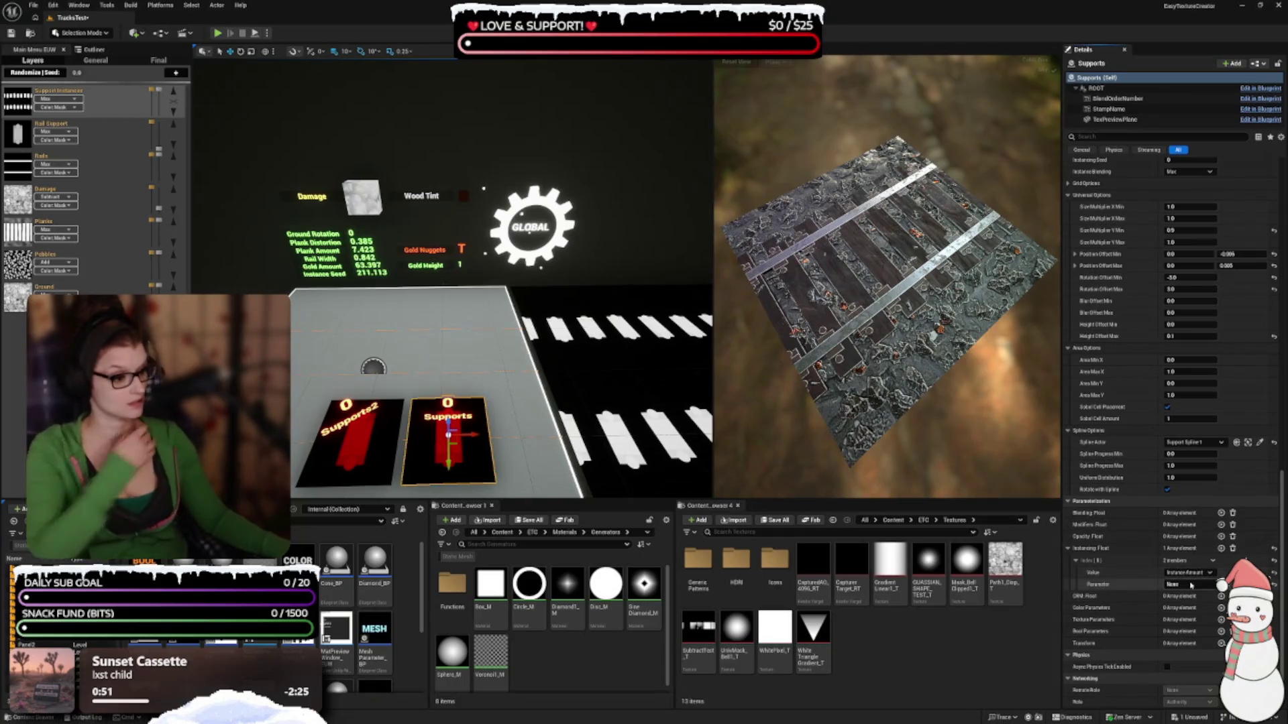
click(1187, 585)
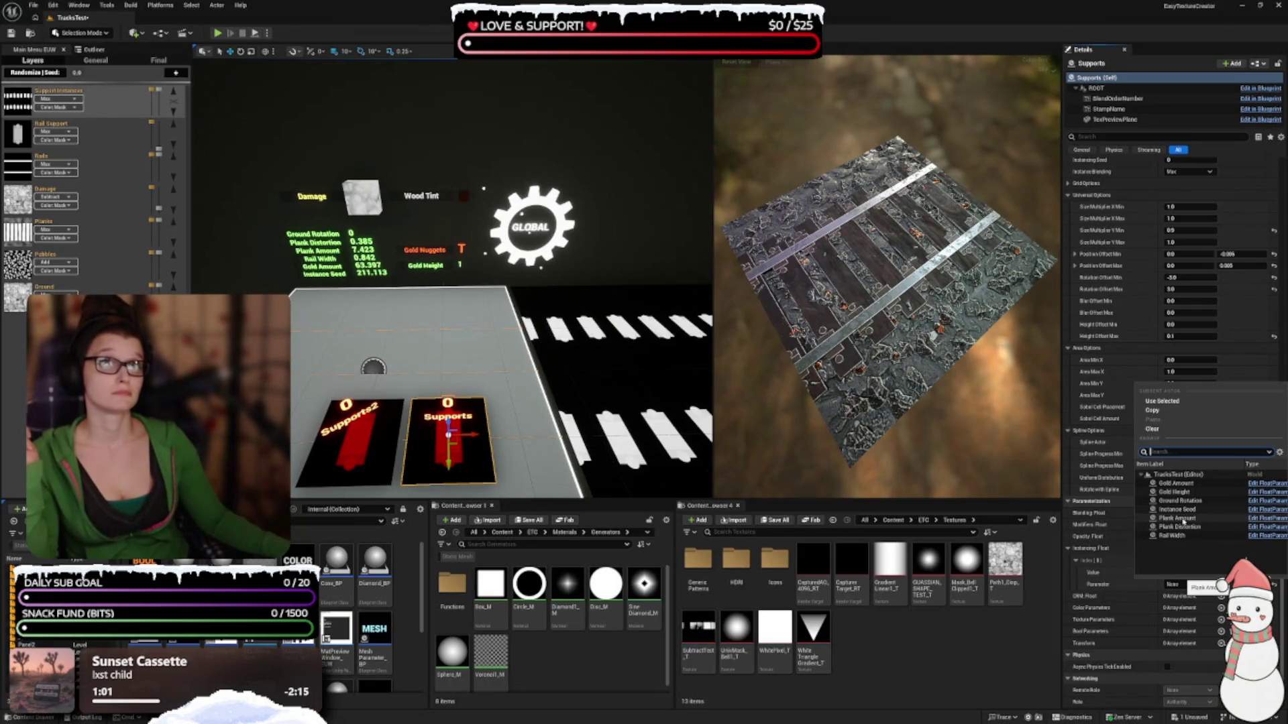
click(1165, 519)
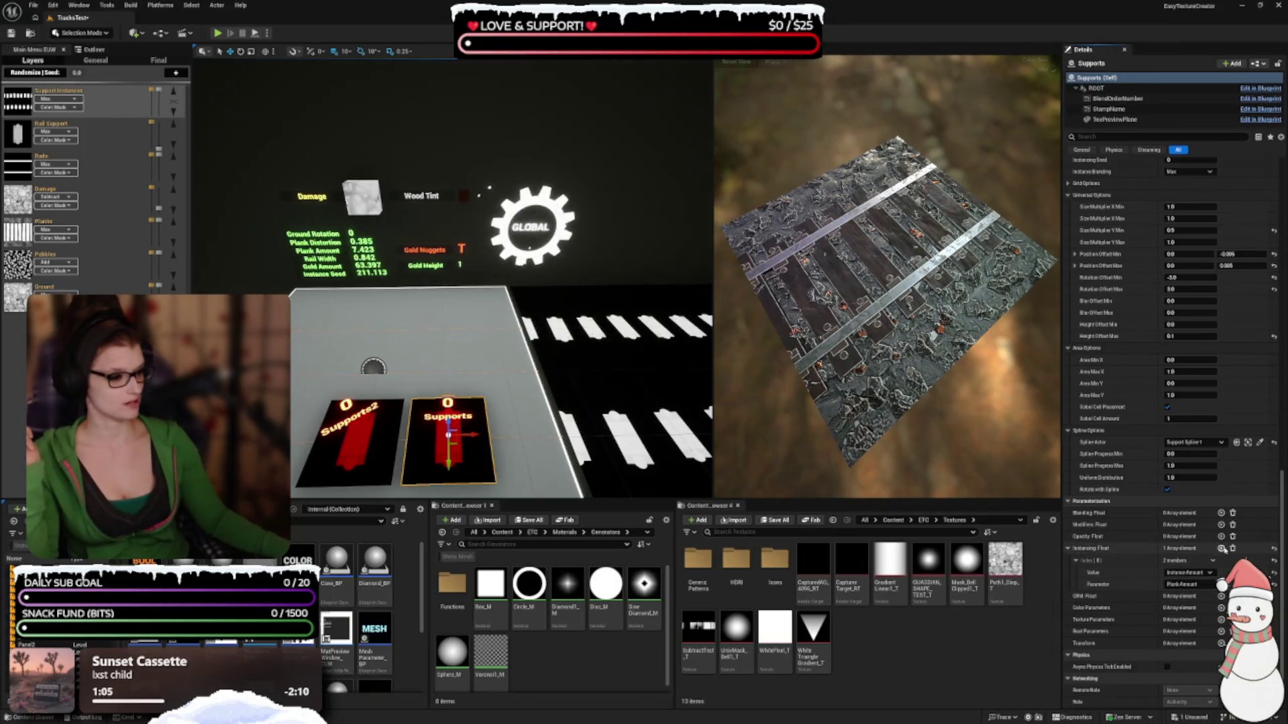
click(1221, 548)
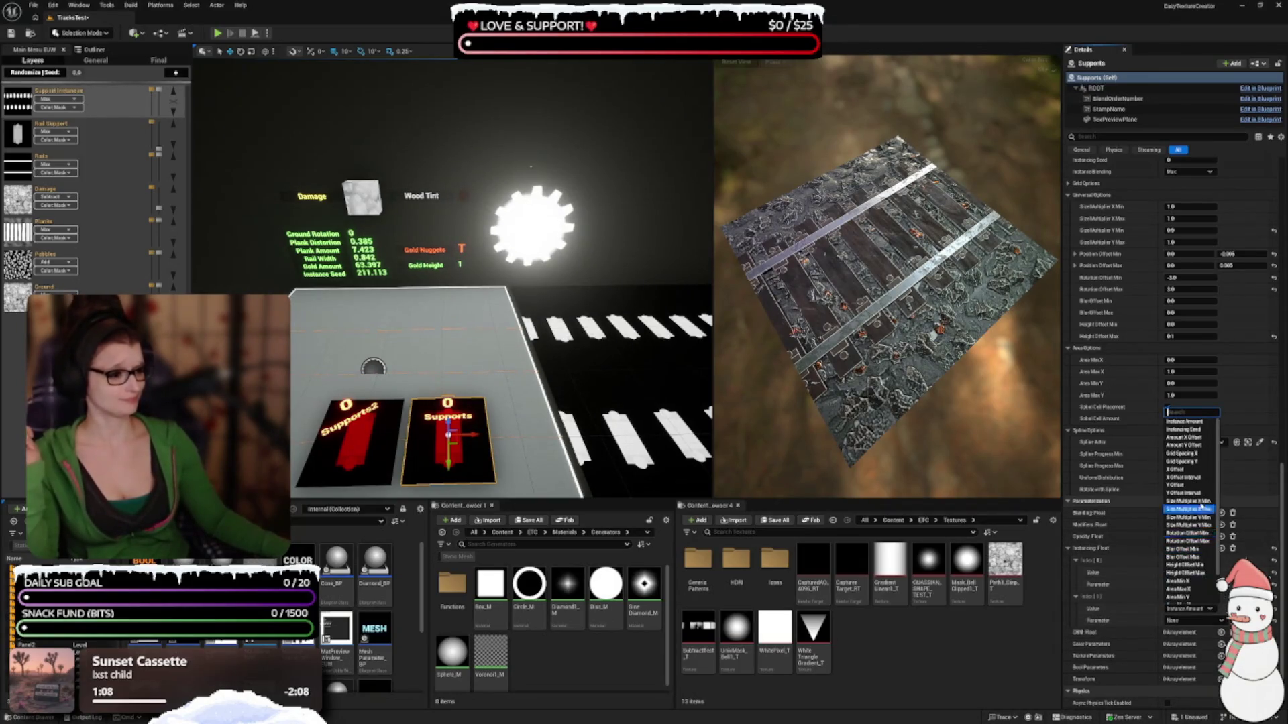
click(1184, 430)
click(1188, 620)
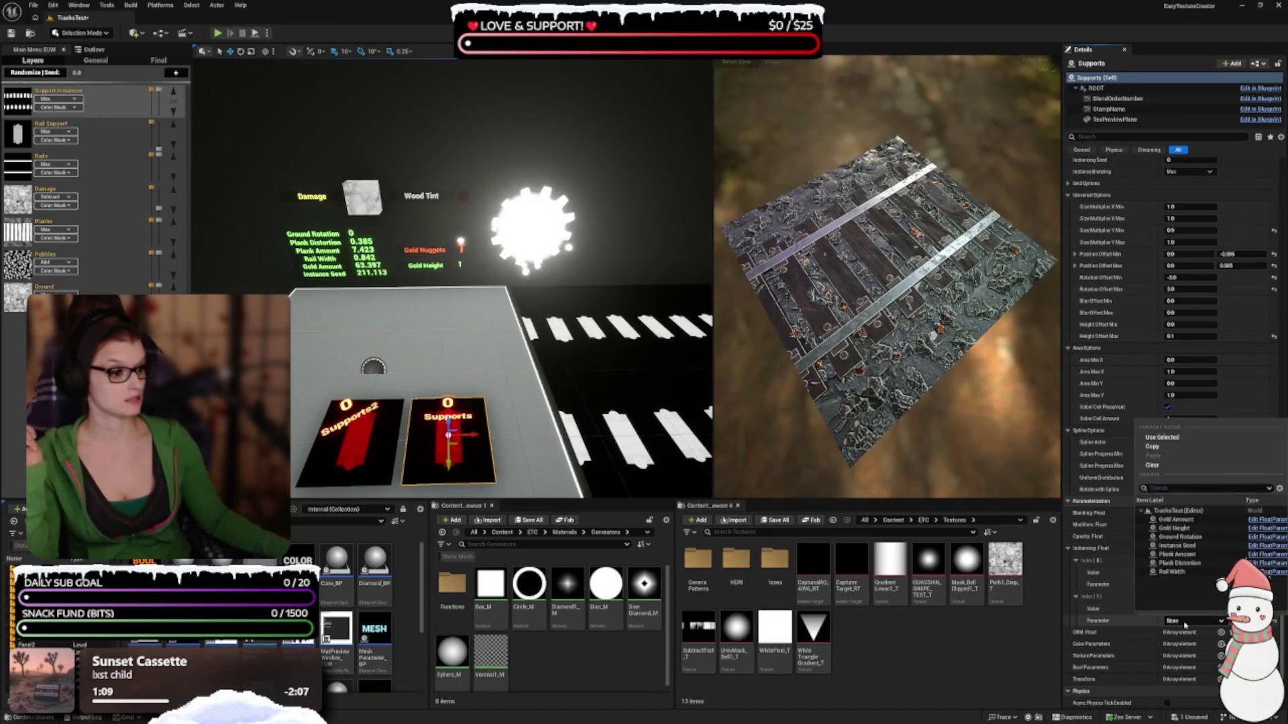
click(1187, 544)
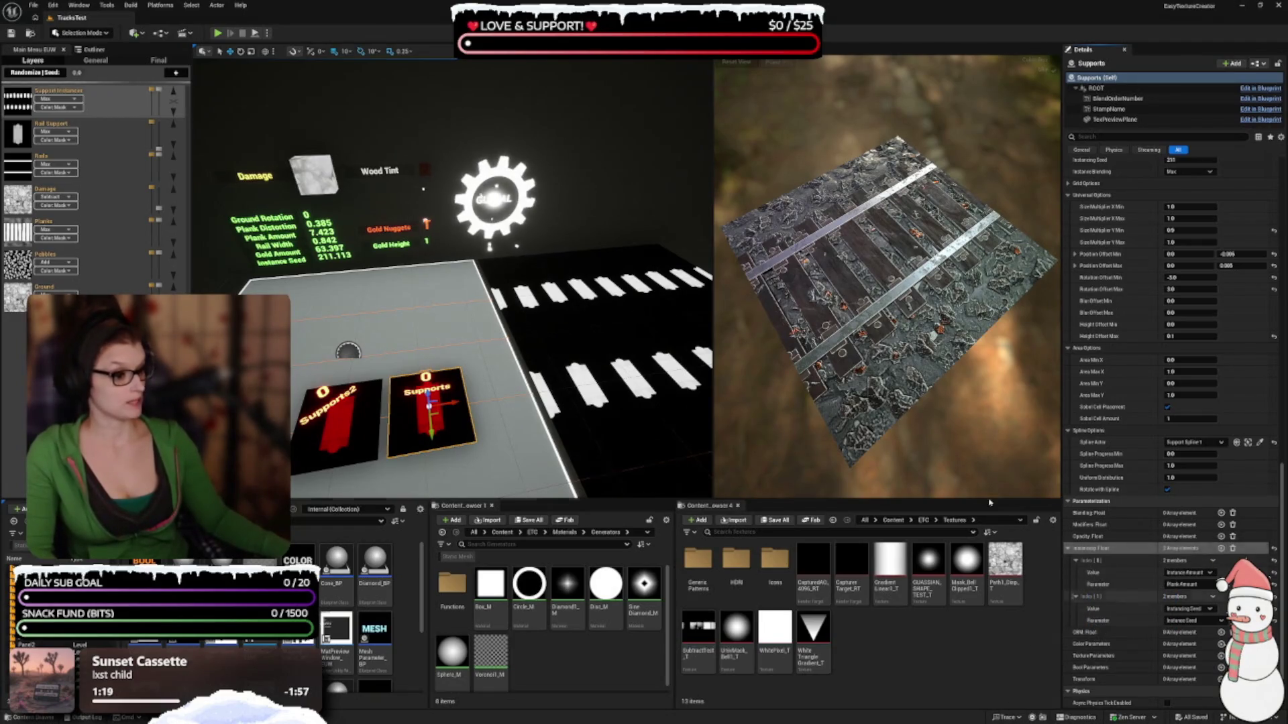
Paste the copied entries into Supports2's Instancing Float and expand Index[0] and Index[1] to verify
click(339, 419)
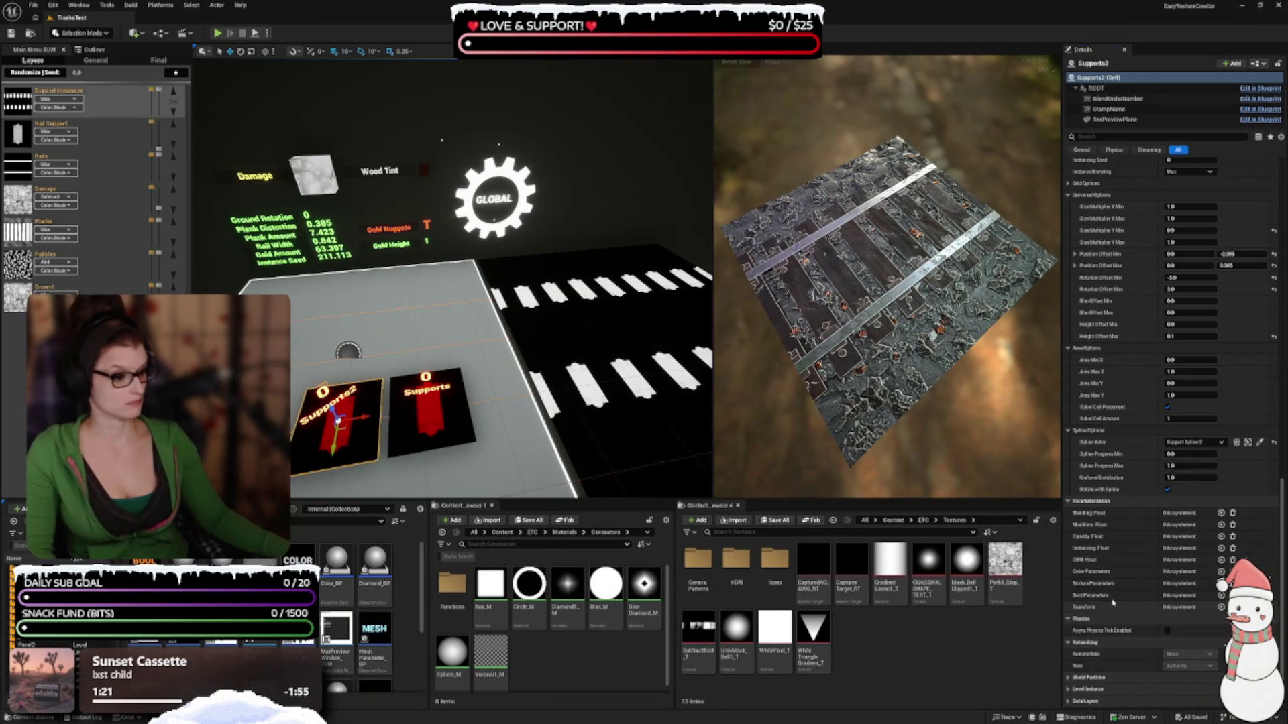
right_click(1107, 559)
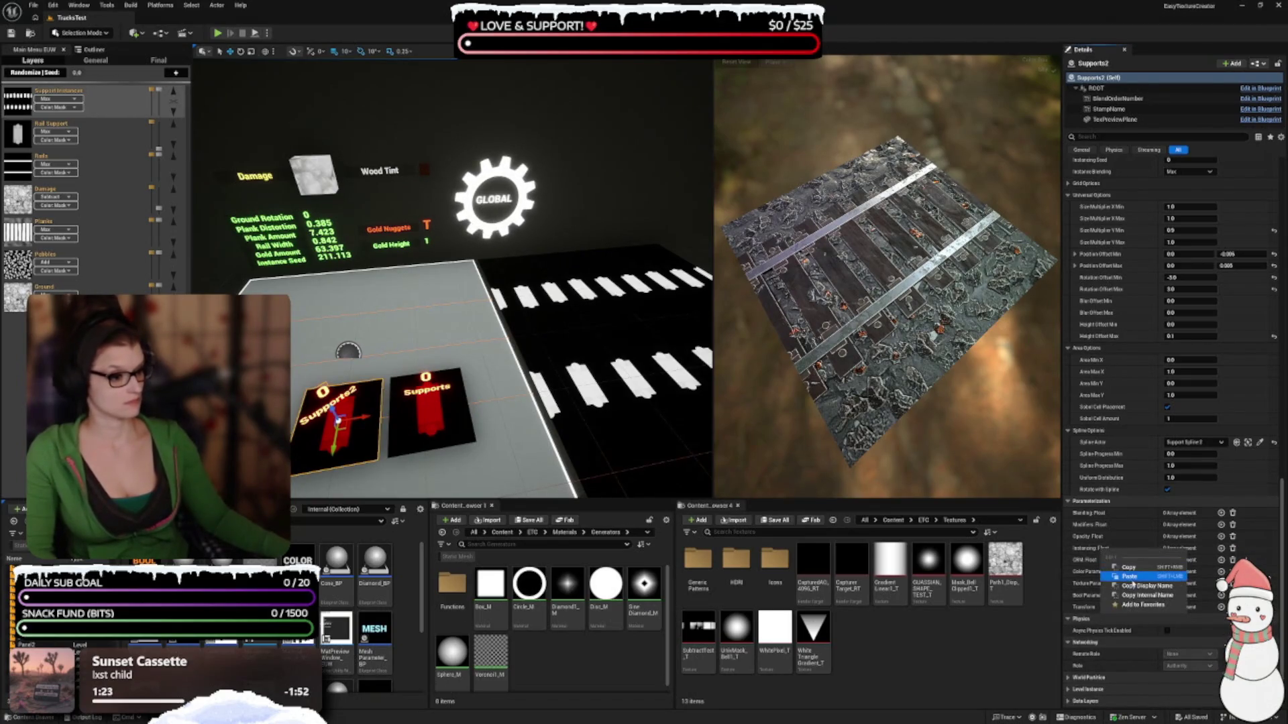
click(1130, 577)
click(1068, 548)
click(1076, 560)
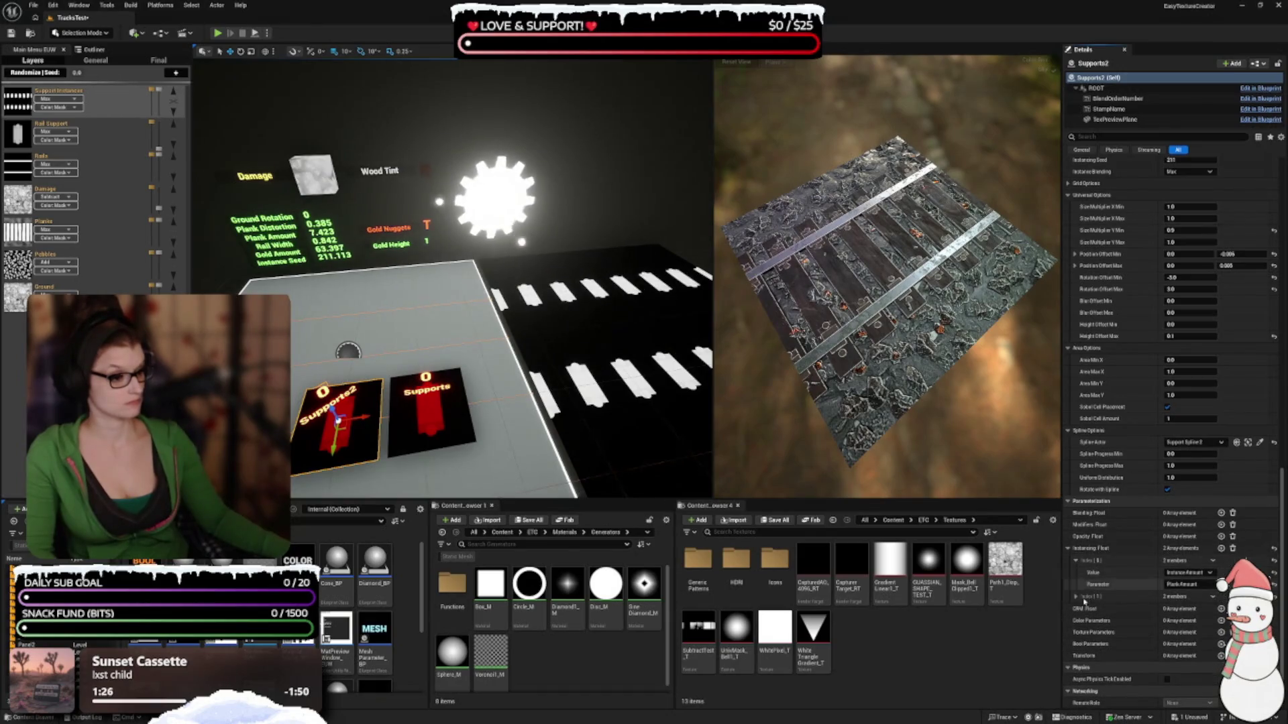
click(1076, 596)
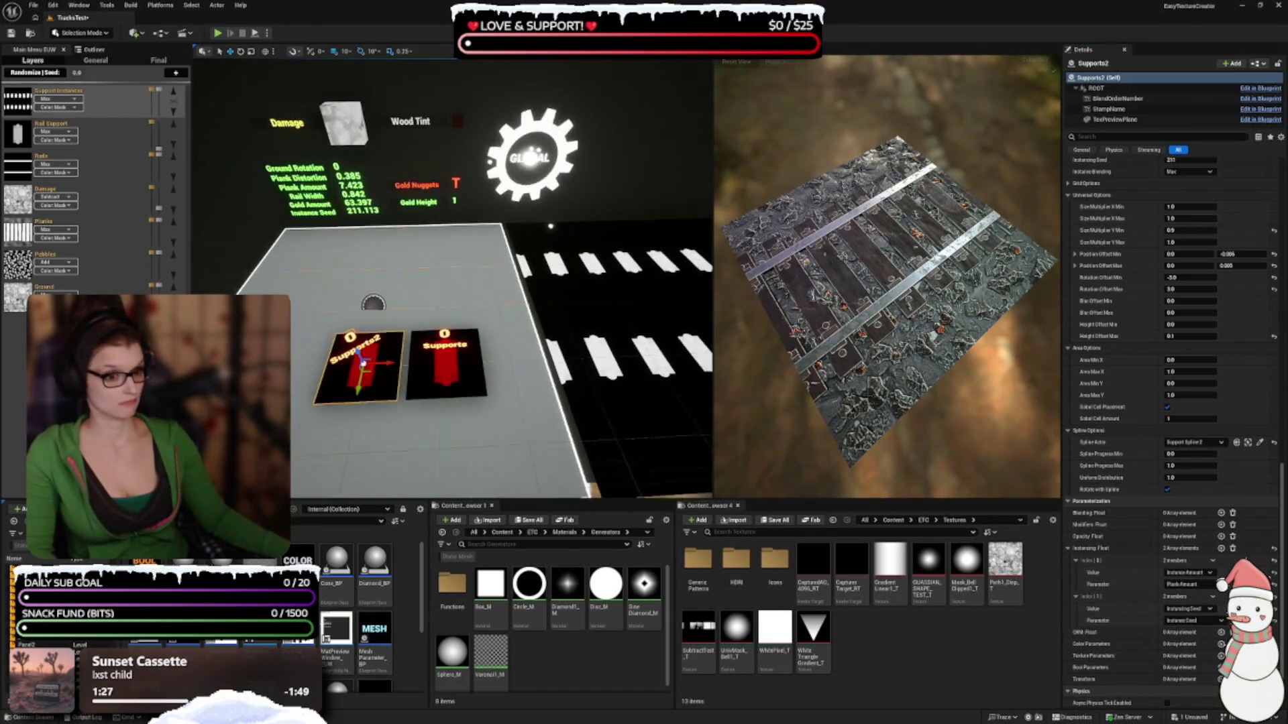
Save the level with Ctrl+S and randomize the parameters with a new seed
key(ctrl+s)
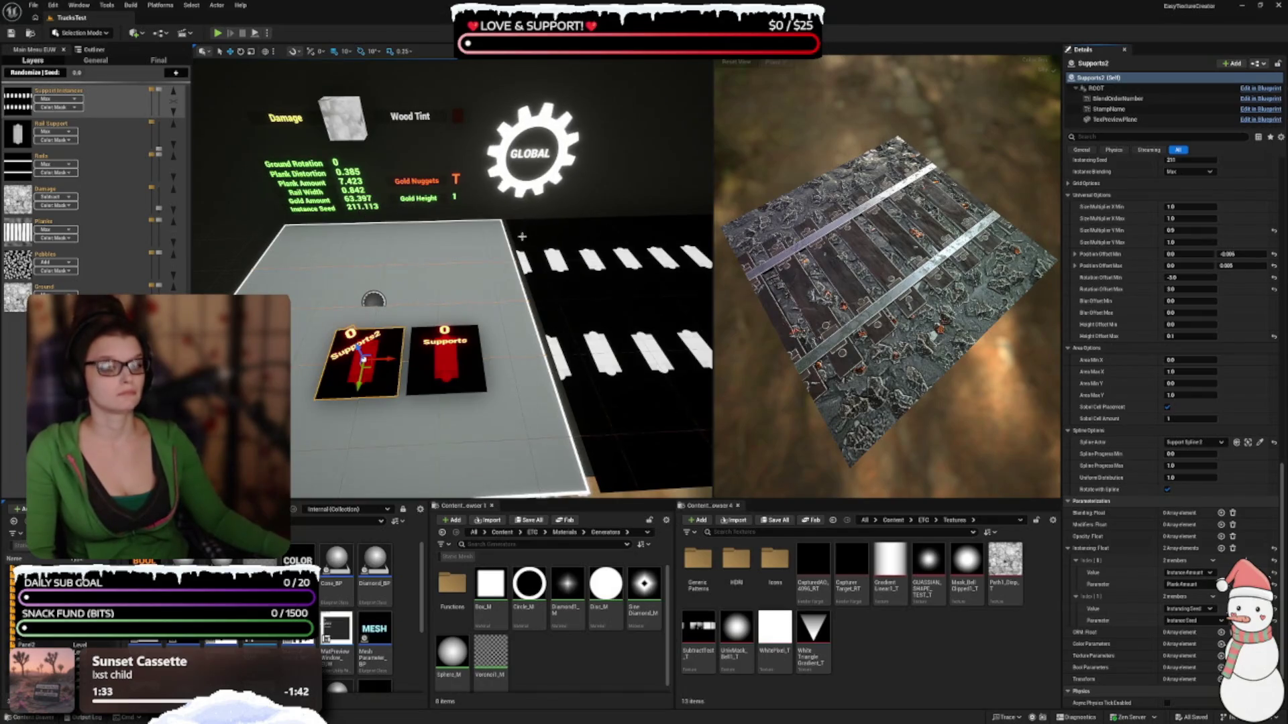
scroll(1077, 190, up, 7)
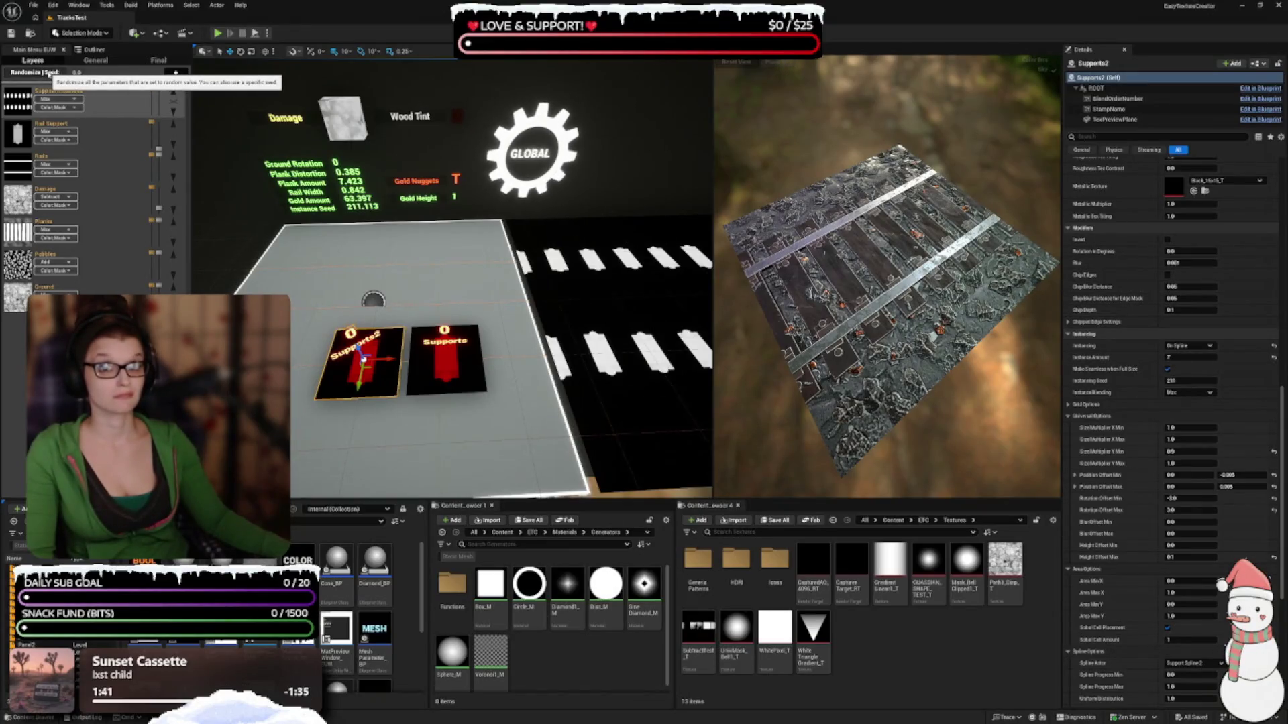
click(51, 73)
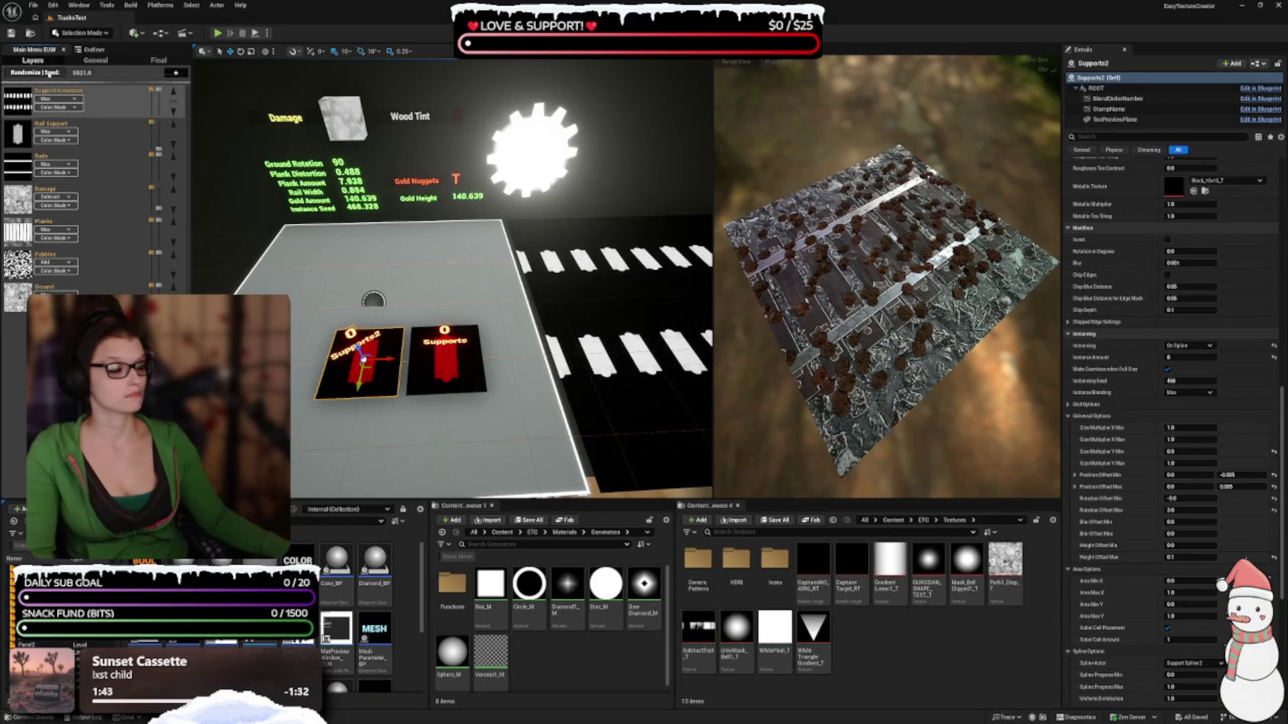
Reroll the seed three more times, then show the Pebbles layer and select the Gold Nuggets rock
click(51, 73)
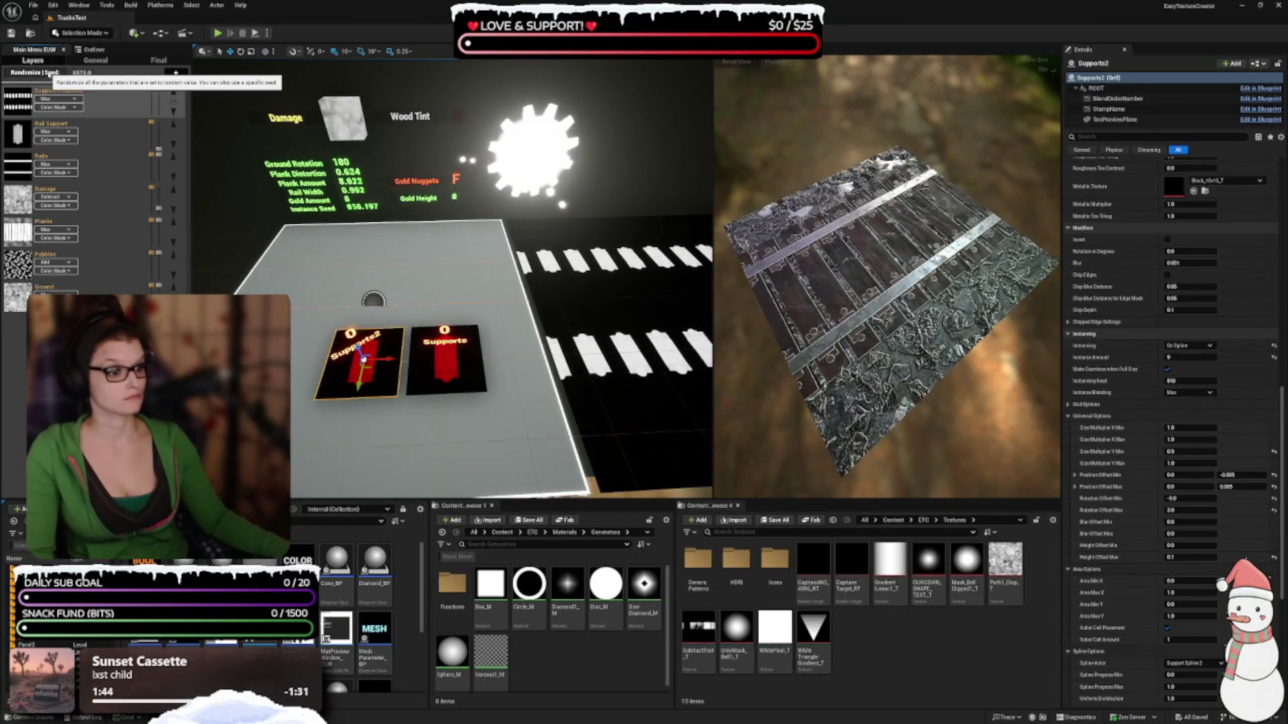
click(51, 73)
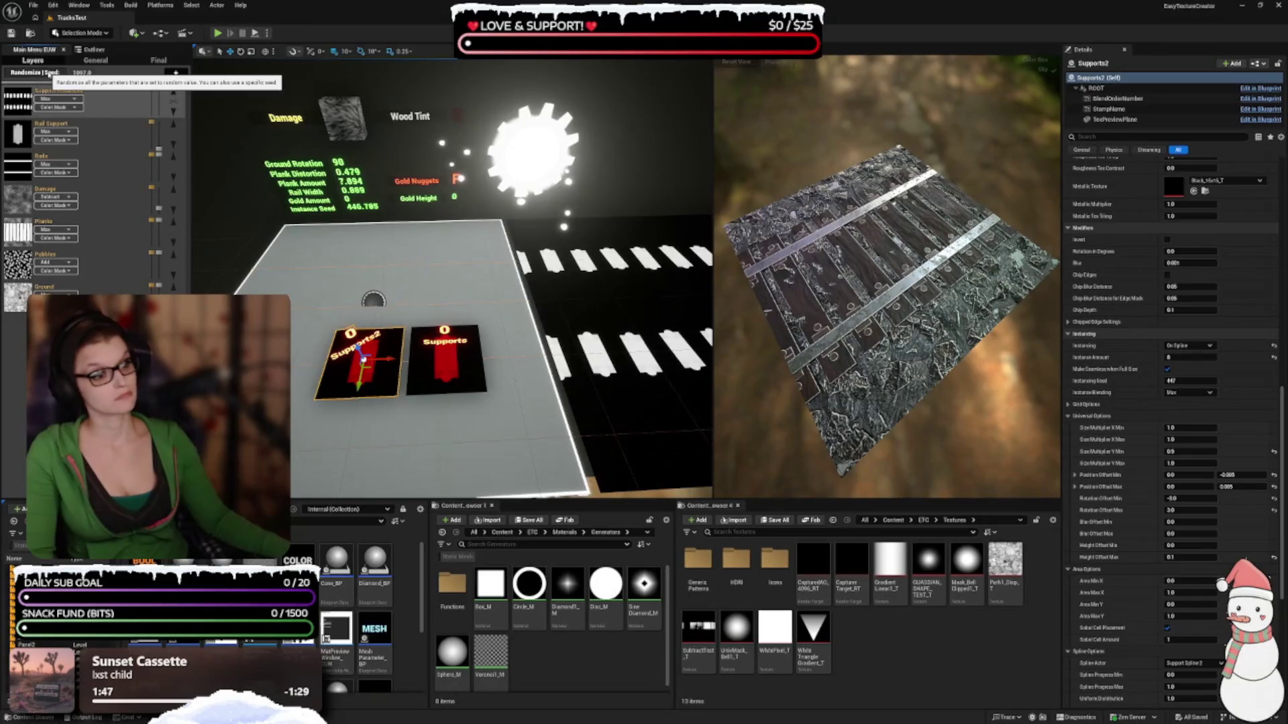
click(51, 73)
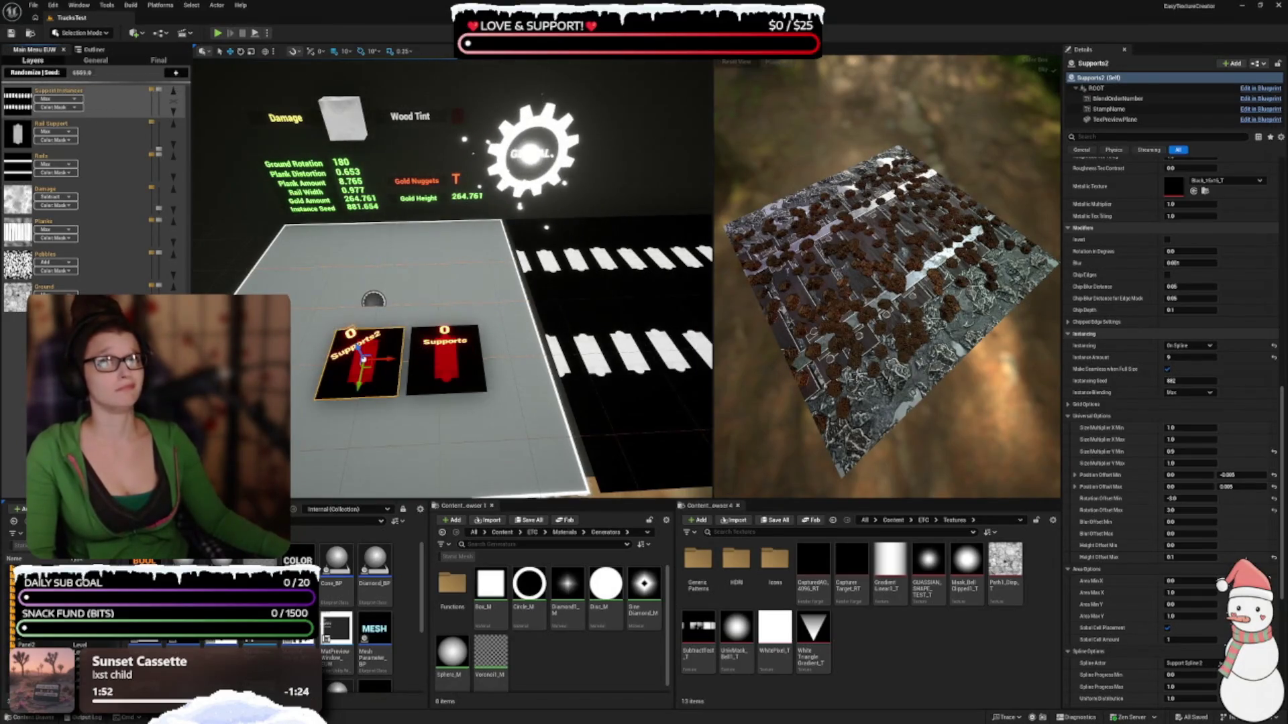
drag(736, 358, 791, 355)
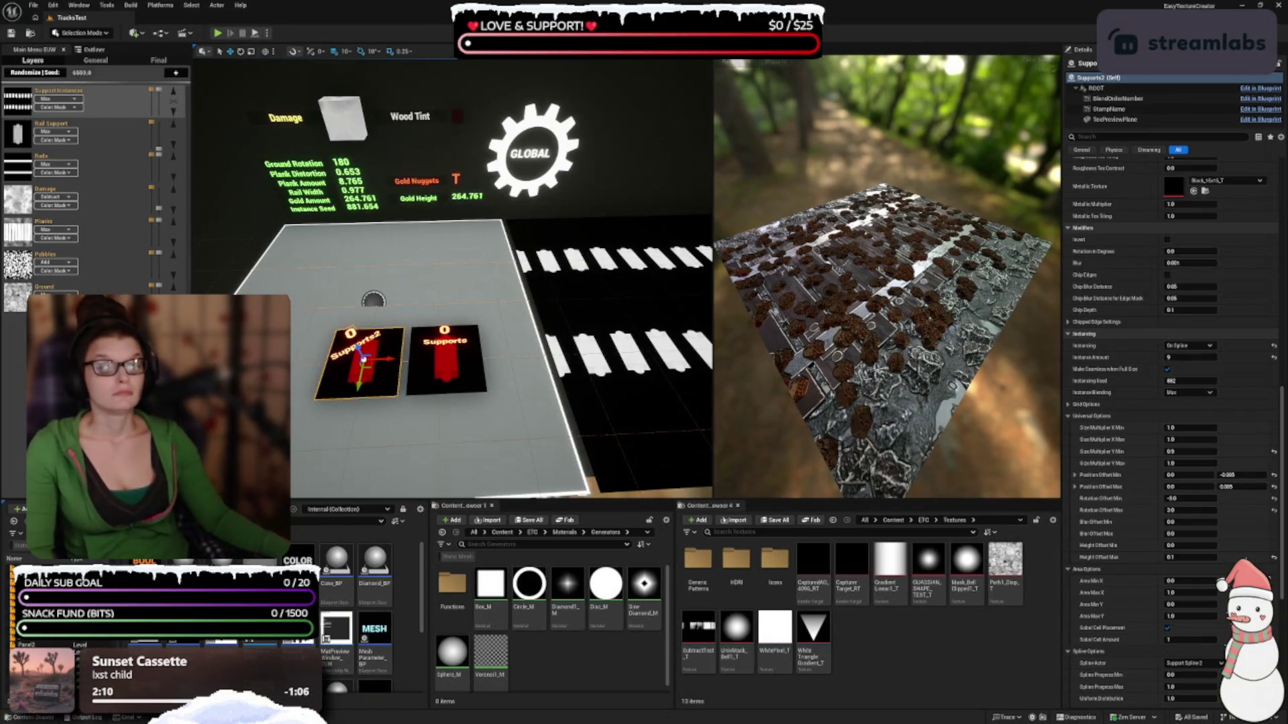
click(18, 264)
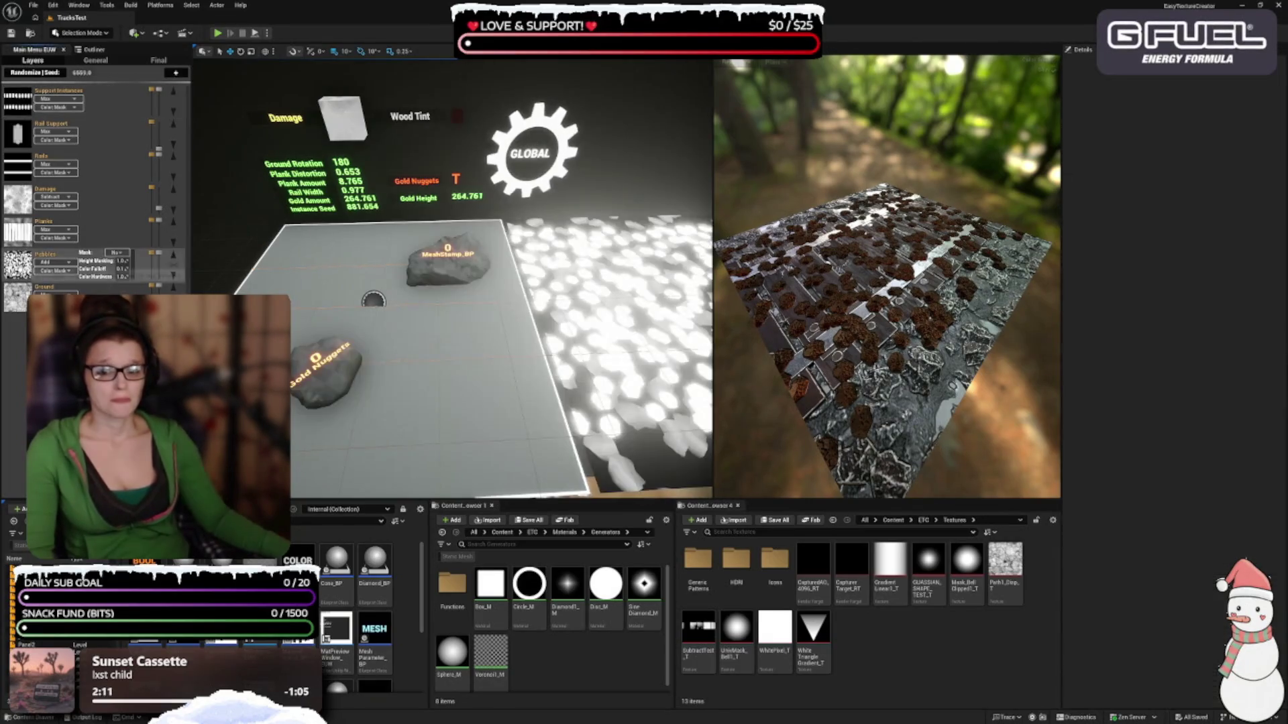
click(325, 373)
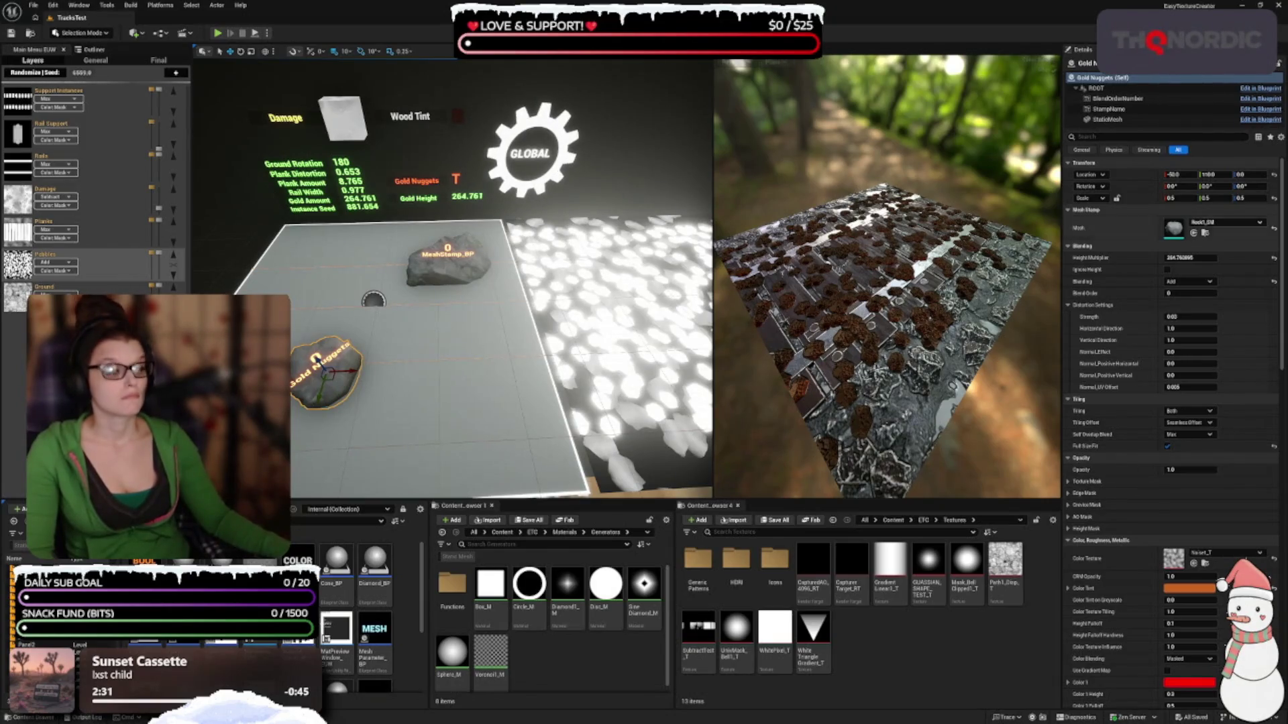
Switch the Gold Nuggets Self Overlap Blend from Max to Add and review its Color and Instancing settings
click(1186, 439)
click(1183, 451)
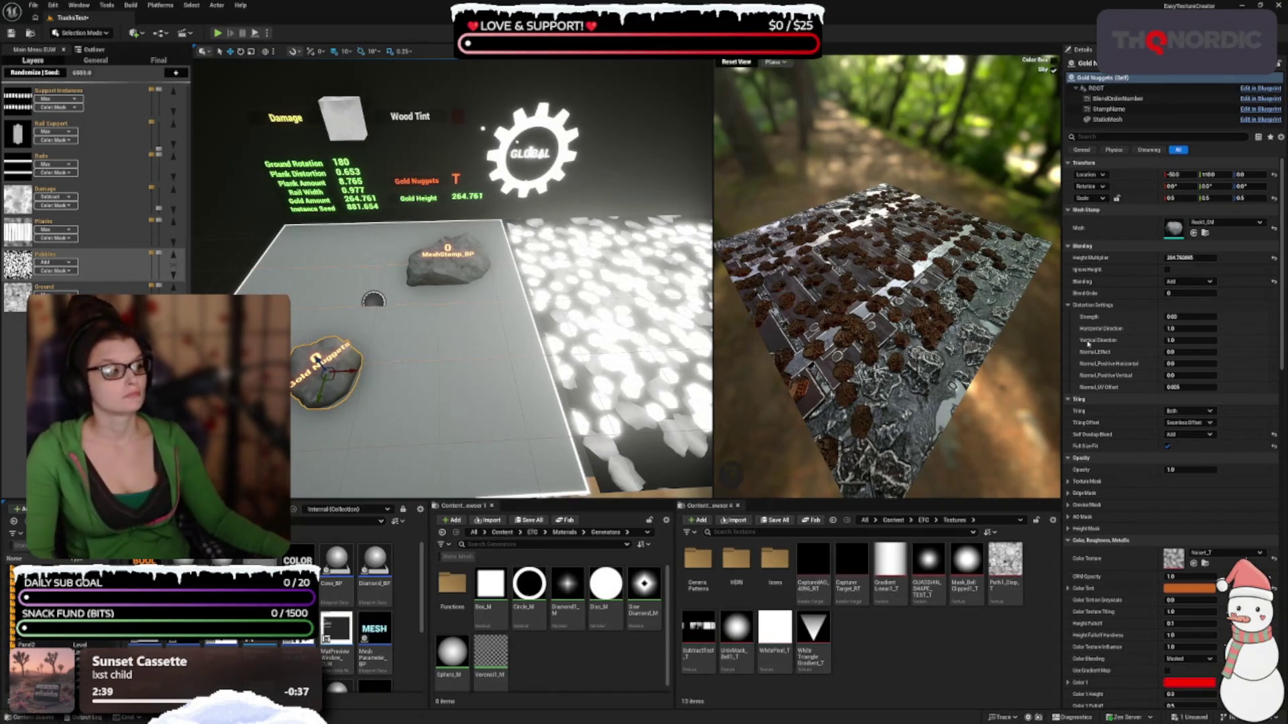
scroll(1101, 343, down, 5)
scroll(1101, 343, down, 5)
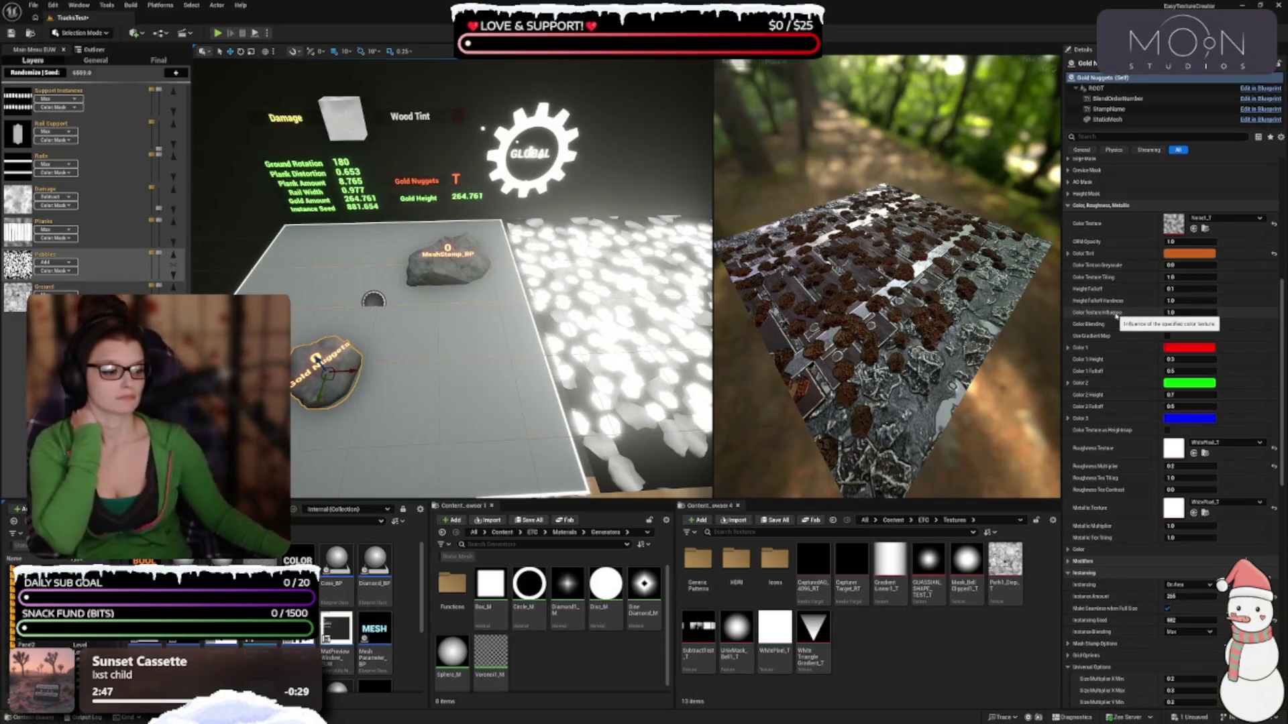
scroll(1116, 329, down, 5)
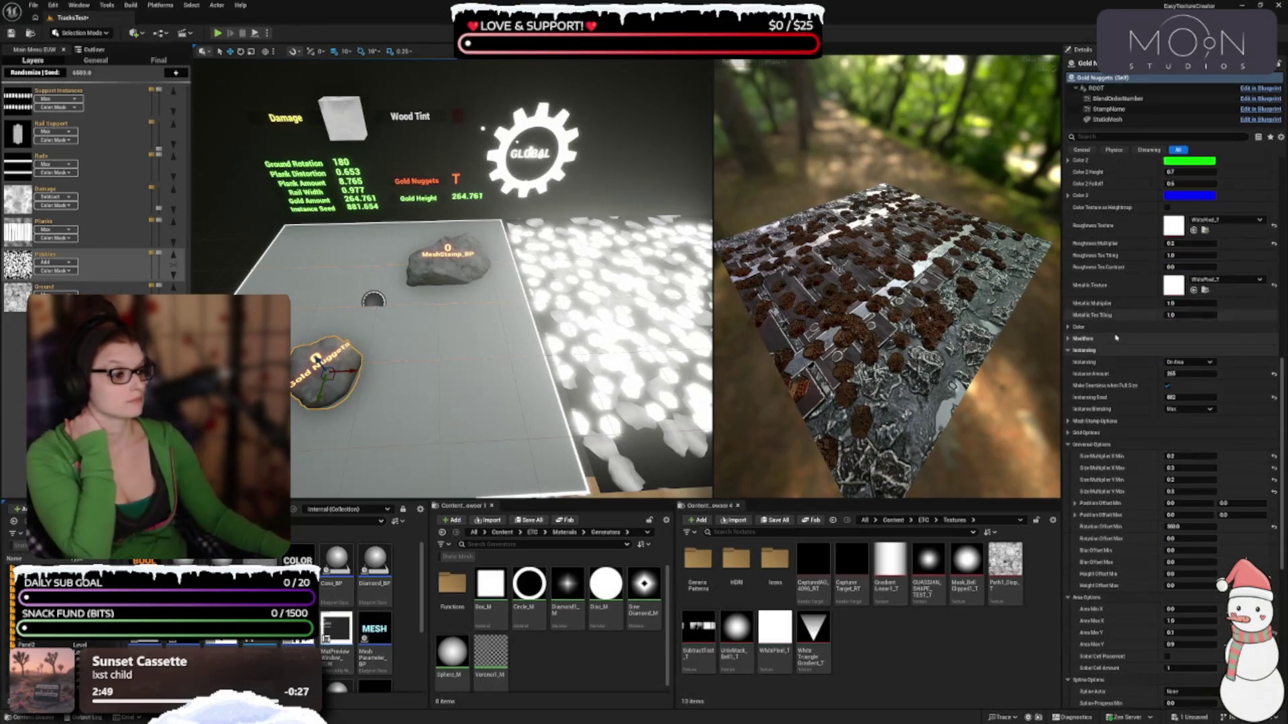
scroll(1117, 354, down, 2)
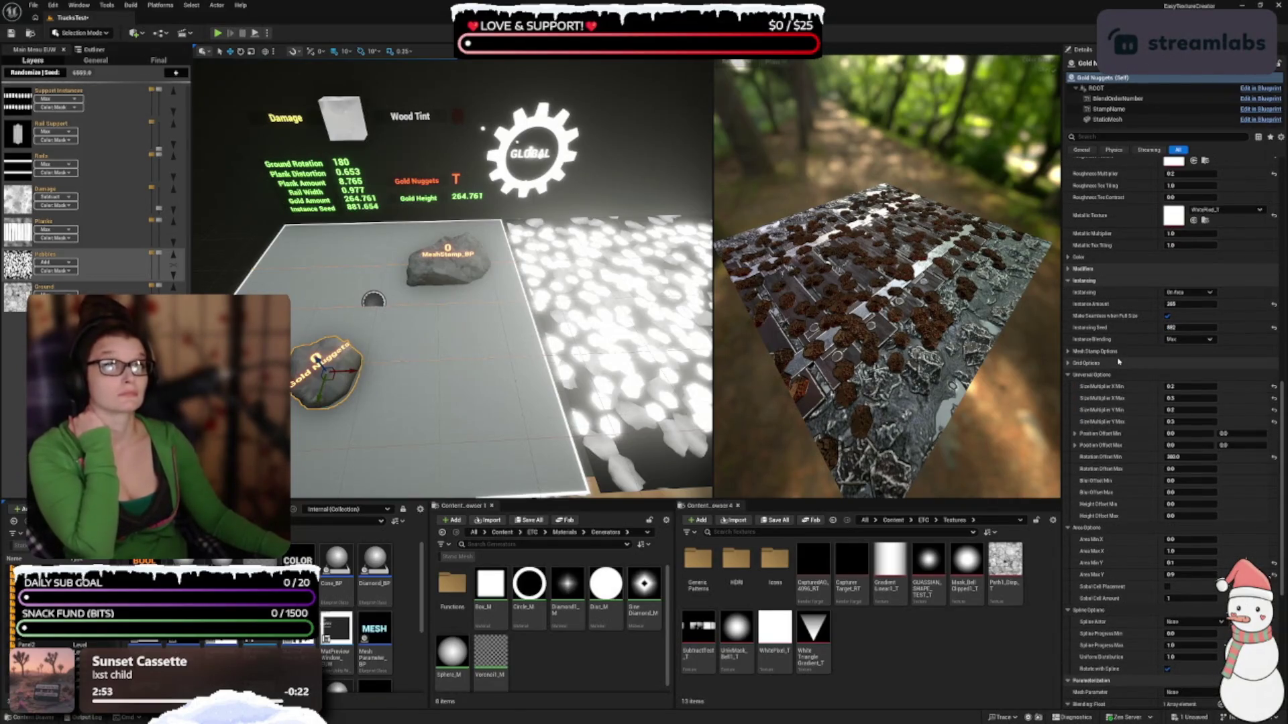
scroll(1118, 361, up, 5)
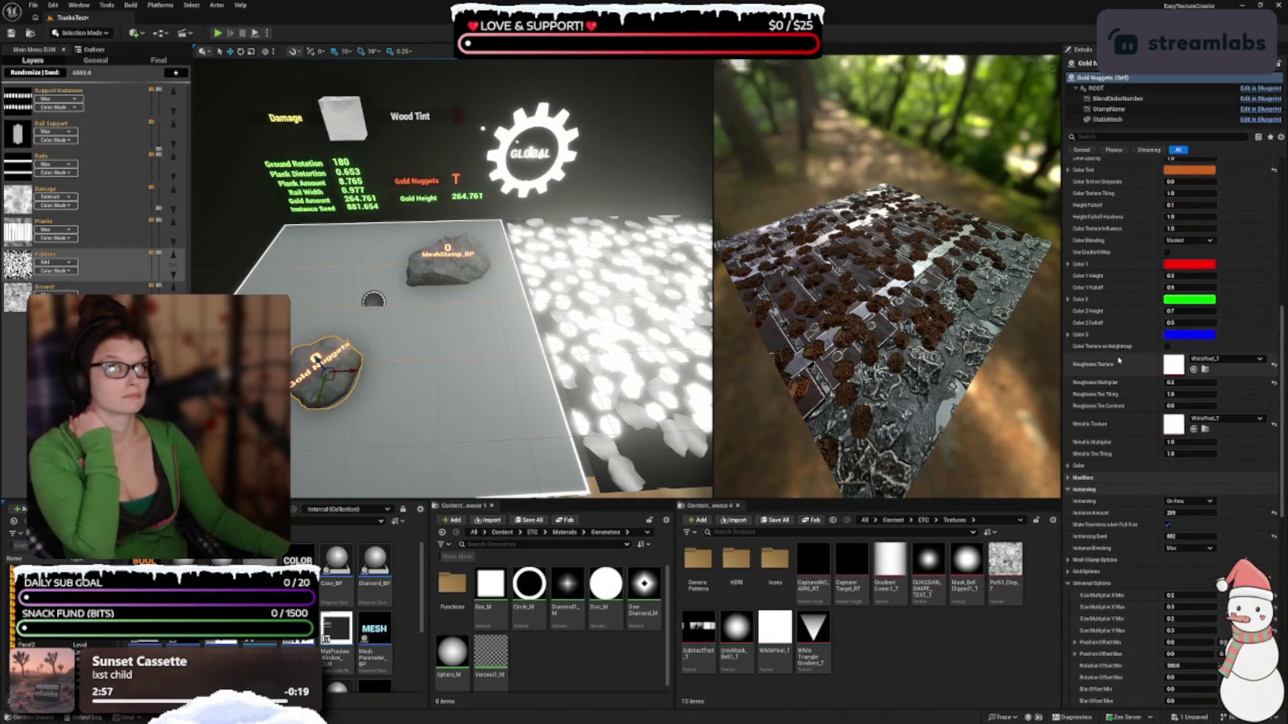
scroll(1118, 361, down, 4)
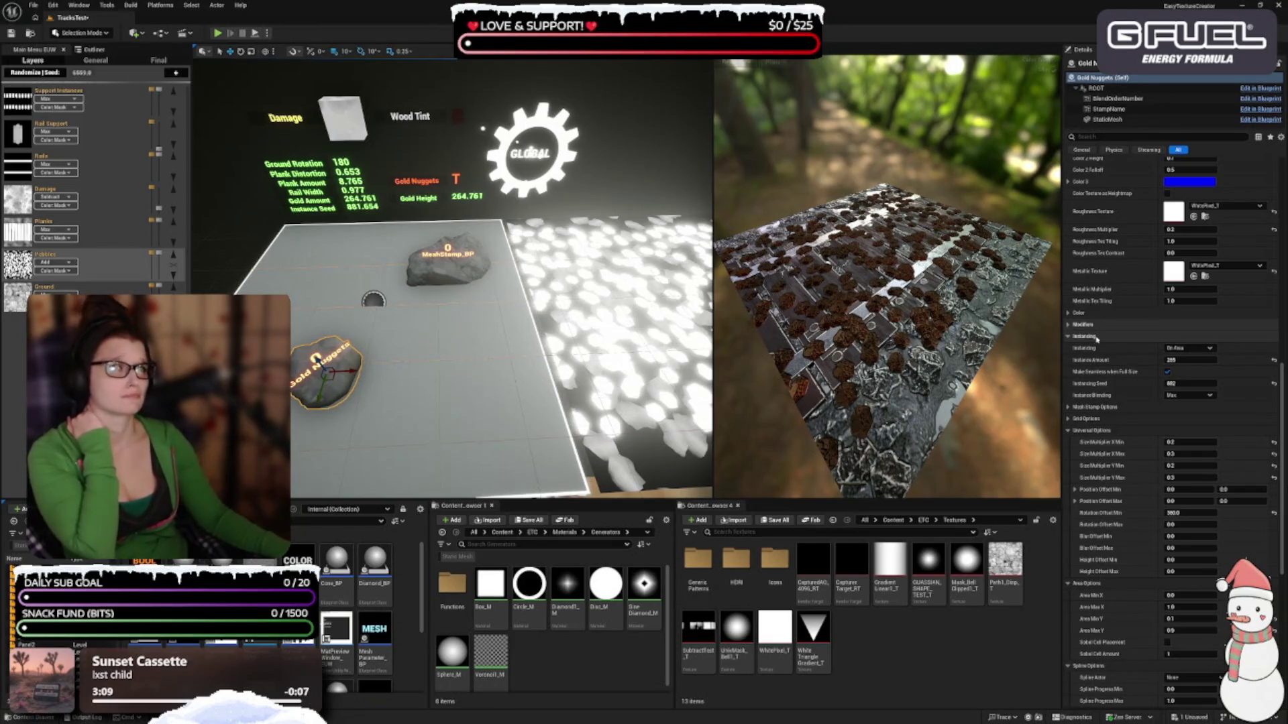
scroll(885, 335, up, 3)
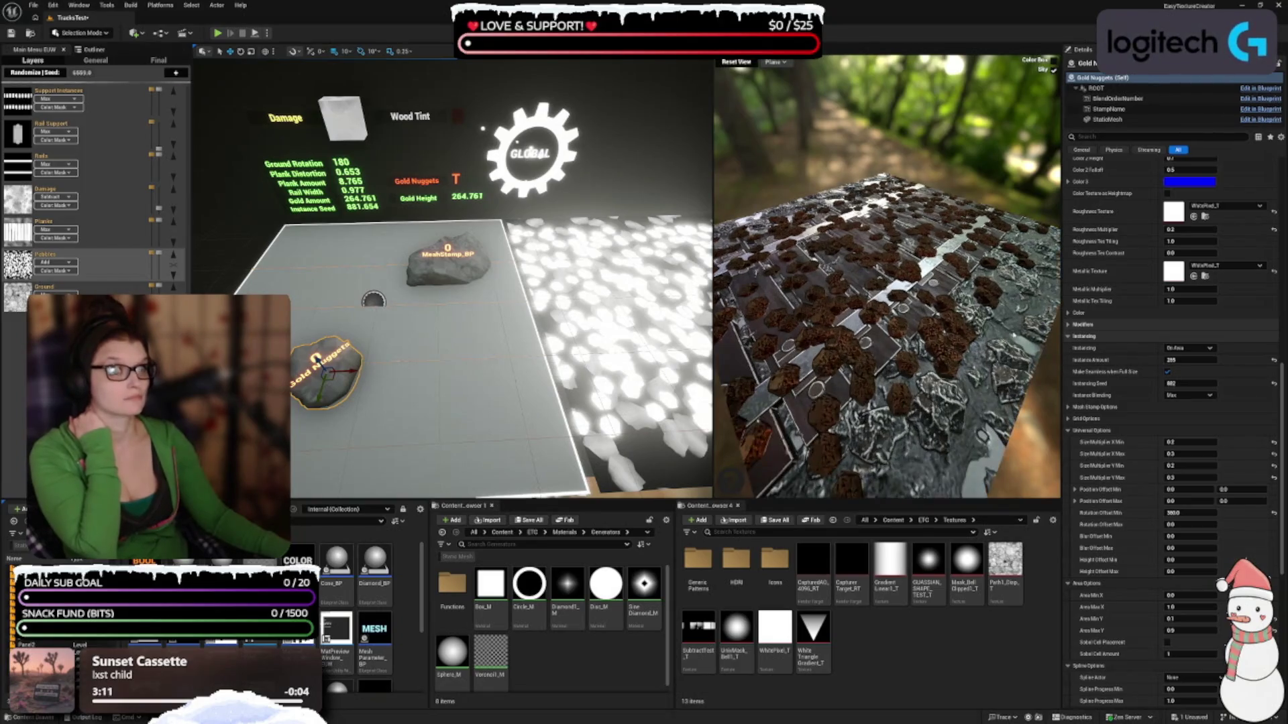
drag(982, 345, 982, 390)
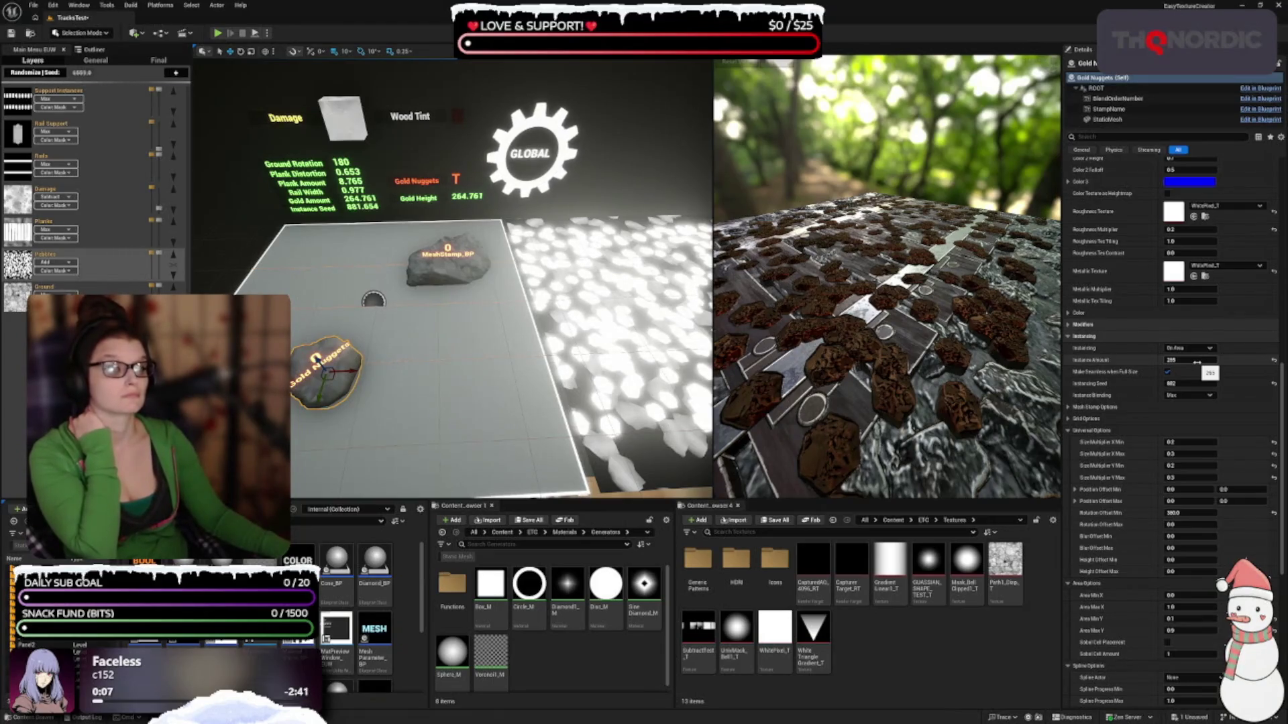
scroll(1143, 397, down, 3)
scroll(1144, 355, down, 1)
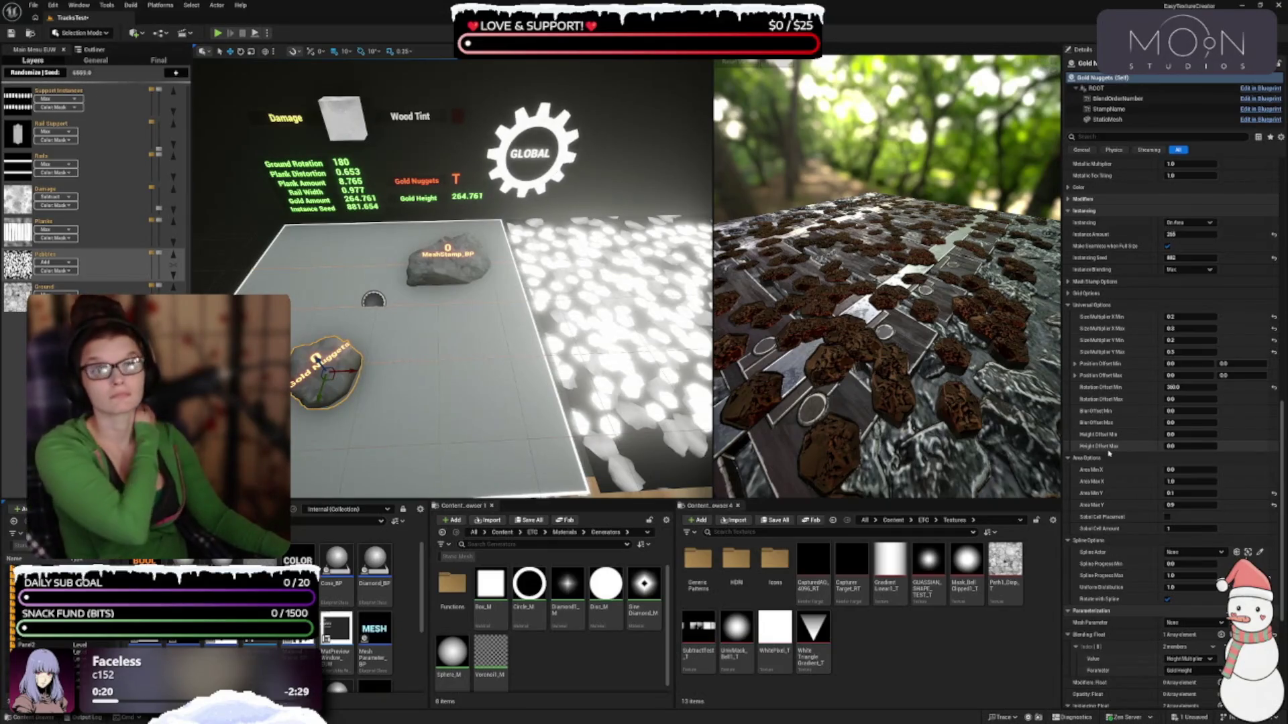
scroll(1141, 513, down, 2)
scroll(1141, 512, down, 5)
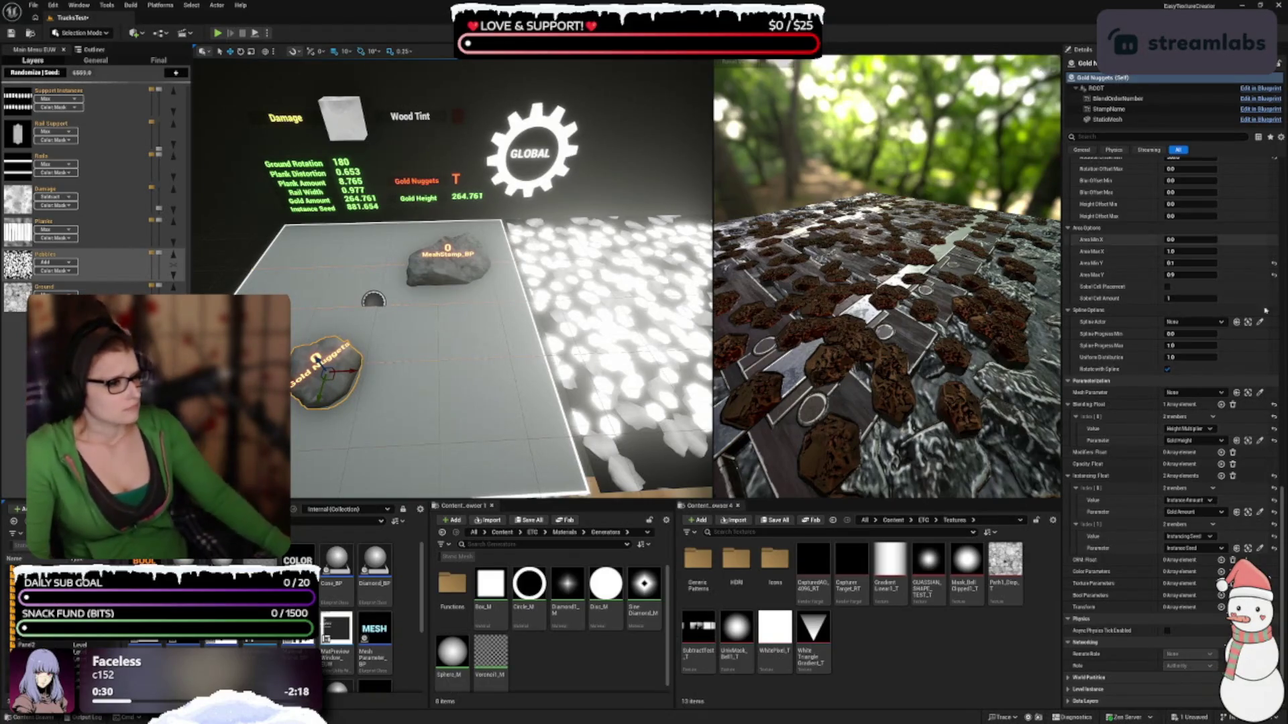
scroll(1234, 247, up, 1)
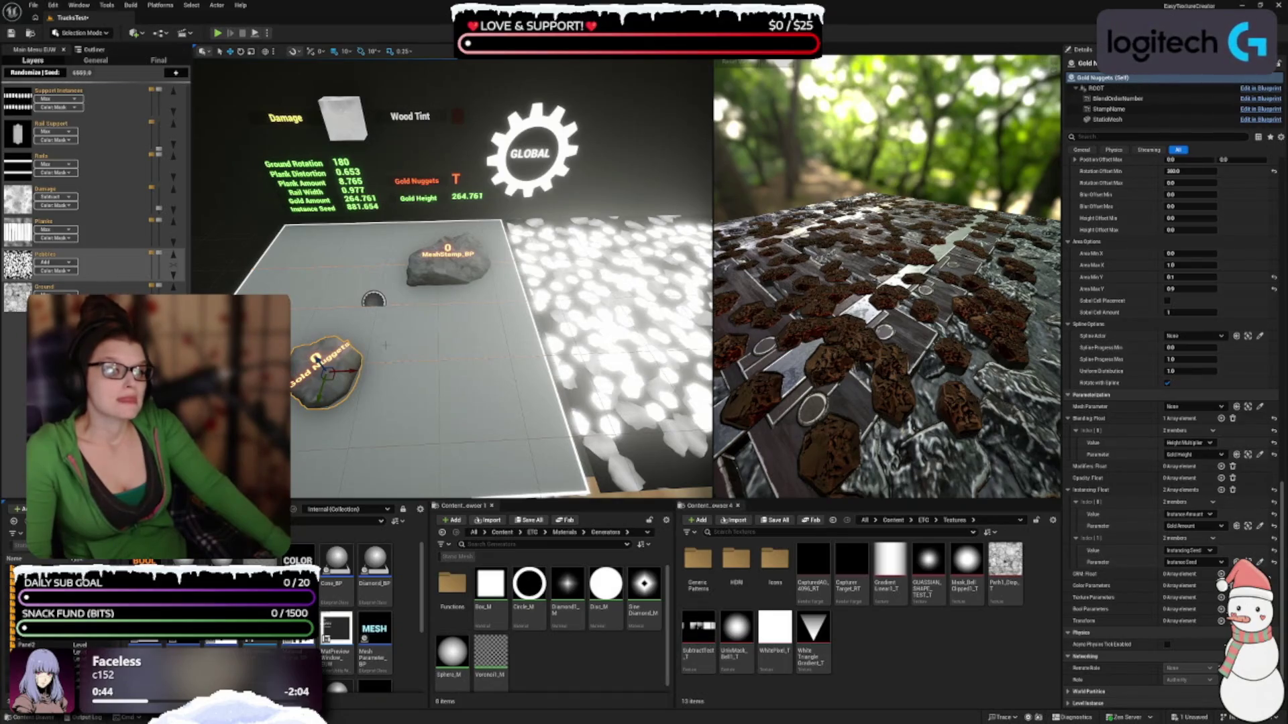
mouse_move(832, 322)
mouse_down()
mouse_move(872, 295)
mouse_move(832, 321)
mouse_up()
Drag the viewport splitter left to widen the texture preview and re-orbit its camera
drag(712, 191, 672, 192)
mouse_move(866, 268)
mouse_down()
mouse_move(866, 349)
mouse_move(865, 289)
mouse_up()
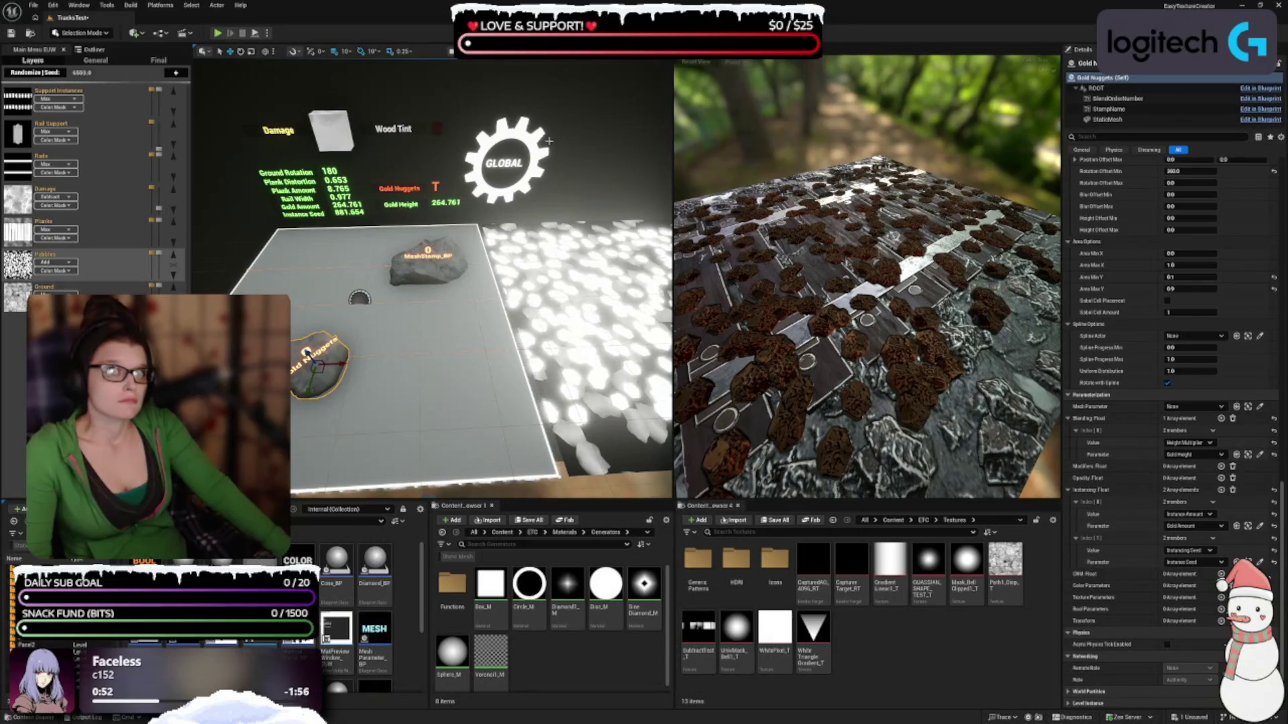
drag(673, 184, 634, 179)
mouse_move(863, 258)
mouse_down()
mouse_move(863, 308)
mouse_move(862, 258)
mouse_move(872, 302)
mouse_move(851, 268)
mouse_up()
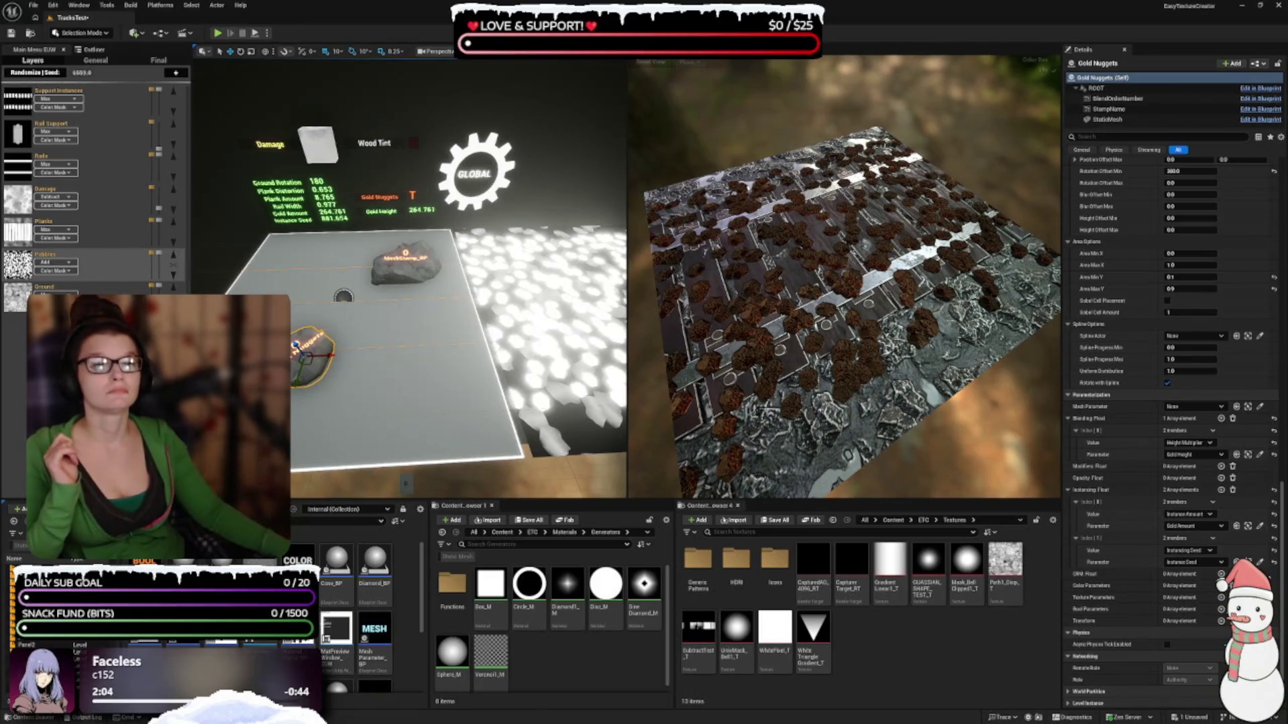
click(380, 211)
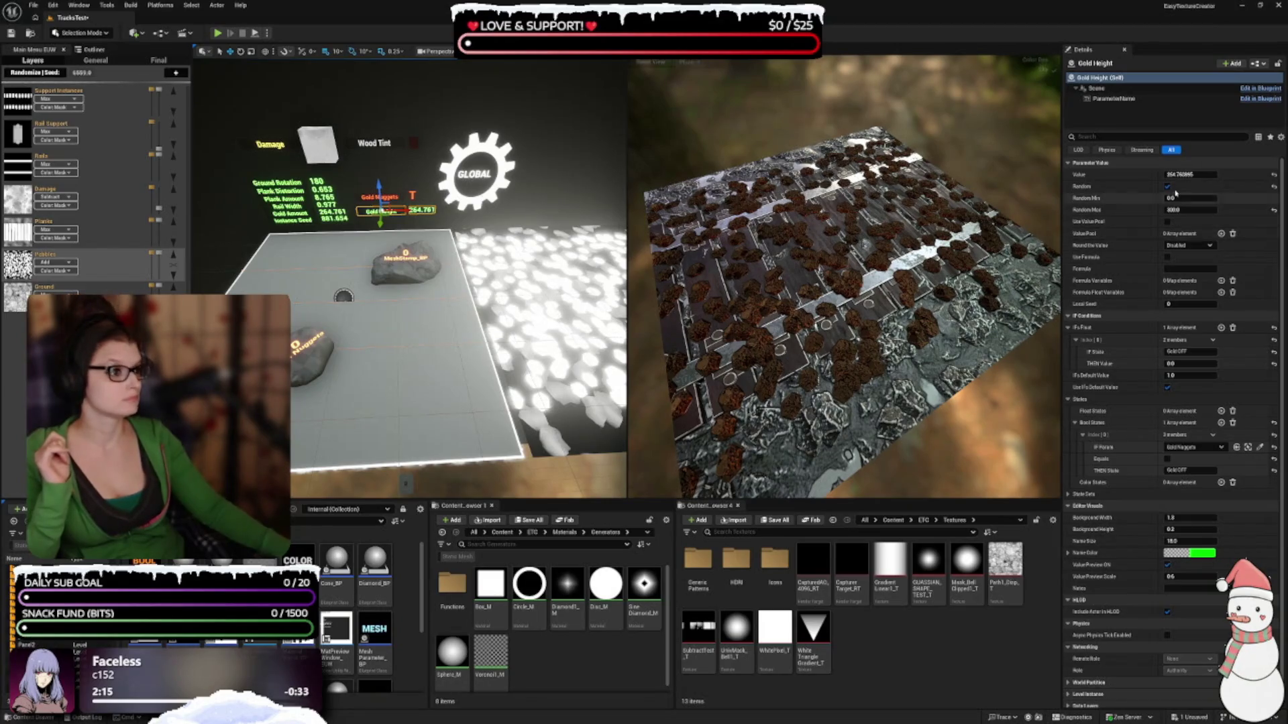
Make Gold Height a fixed 1.0 by unchecking Random and resetting Random Max to 1.0
click(1167, 187)
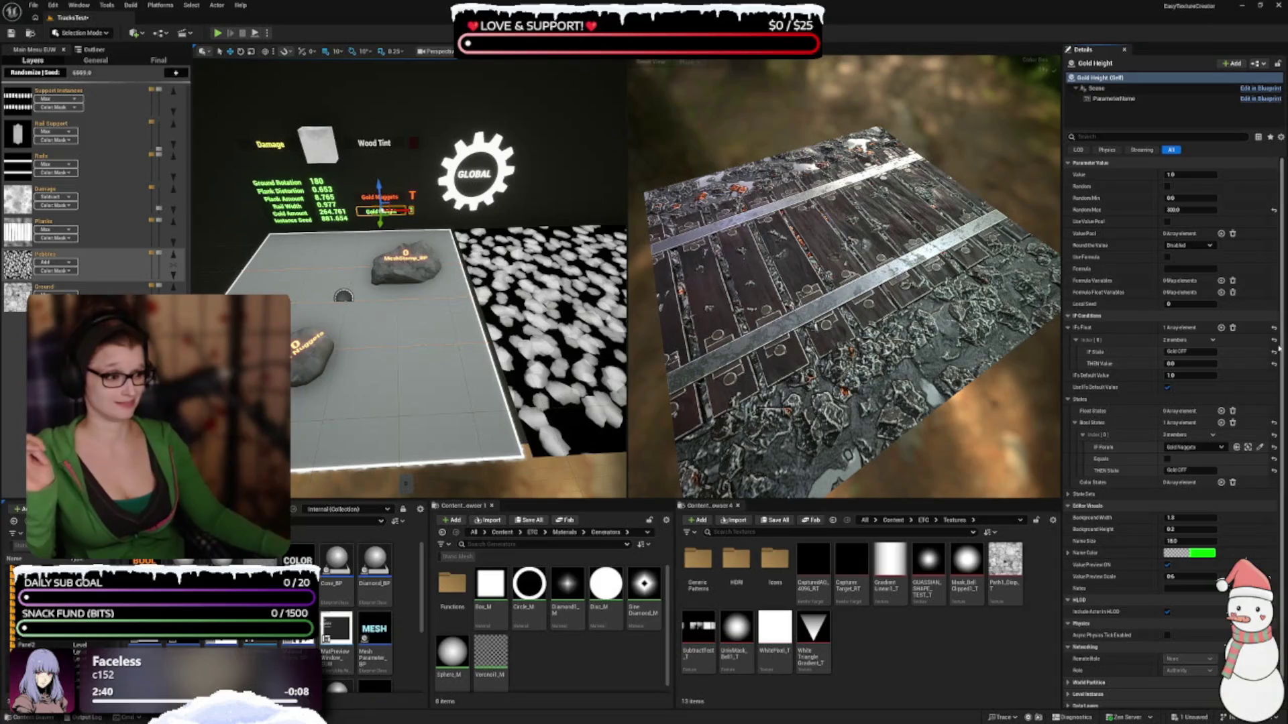
click(1274, 210)
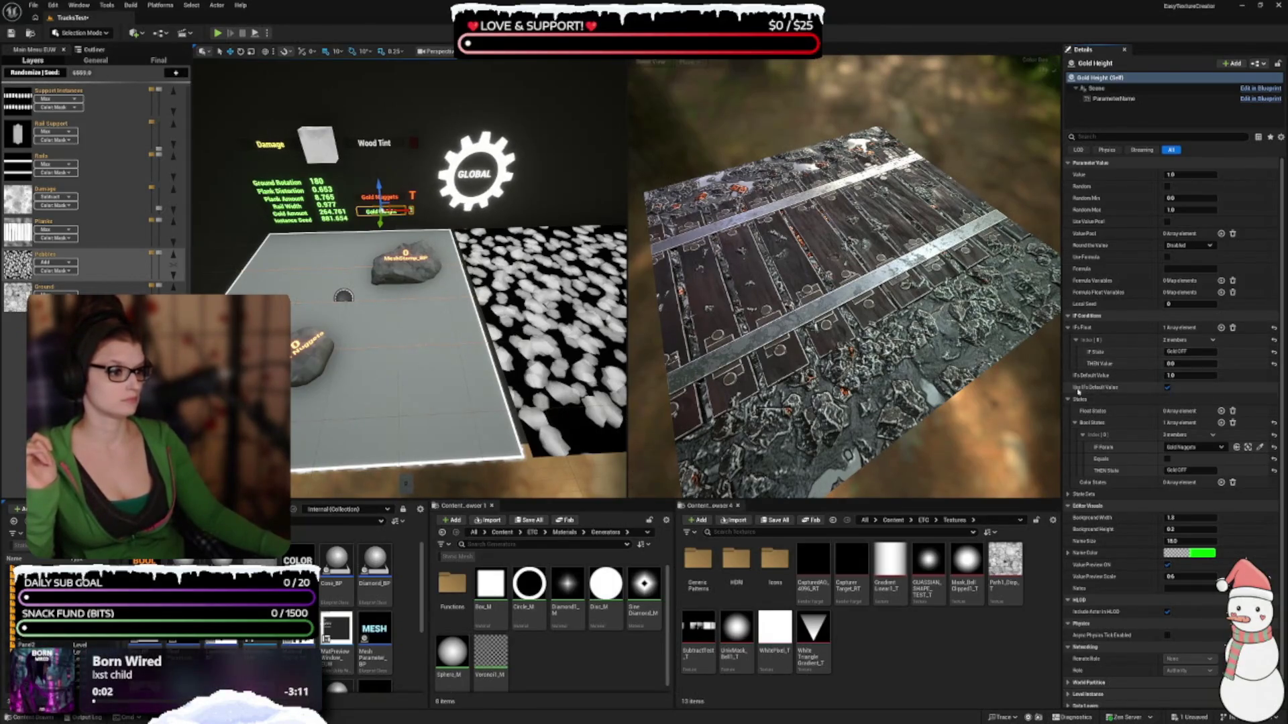
mouse_move(1091, 389)
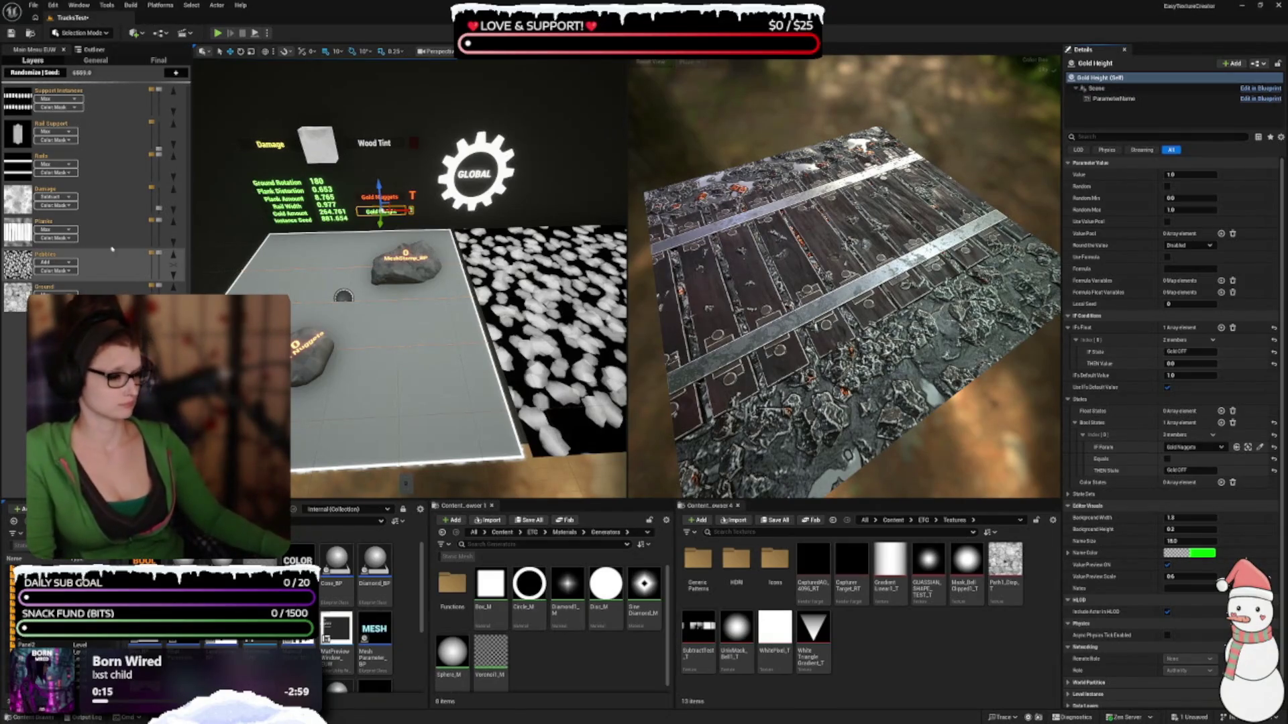
scroll(1148, 572, down, 1)
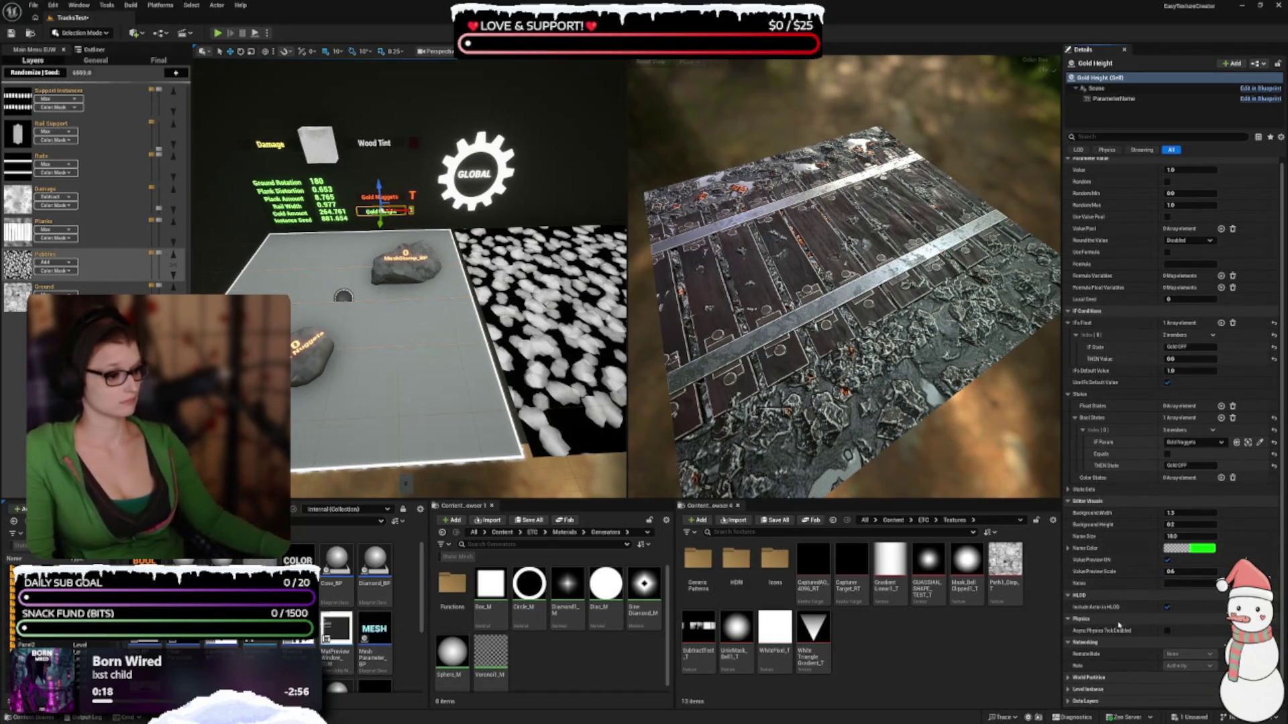
scroll(1129, 594, up, 1)
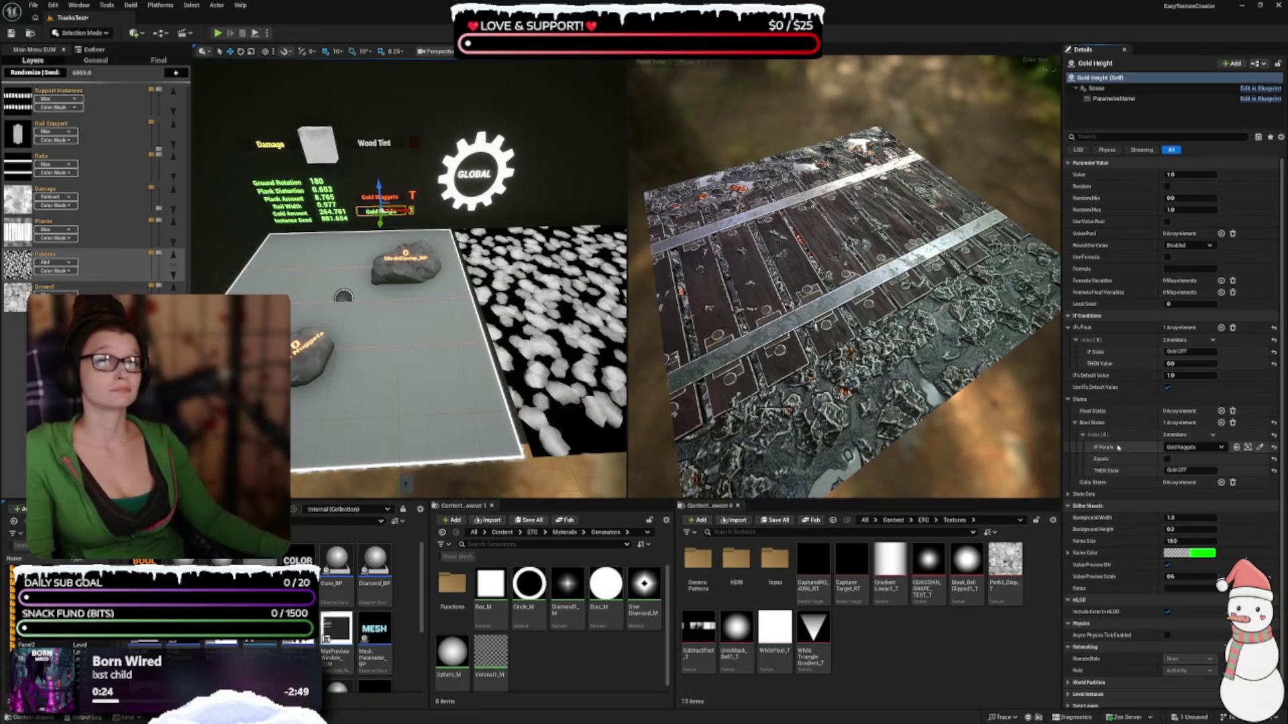
Reselect the Gold Nuggets rock stamp, review its settings, and save the project
click(1247, 447)
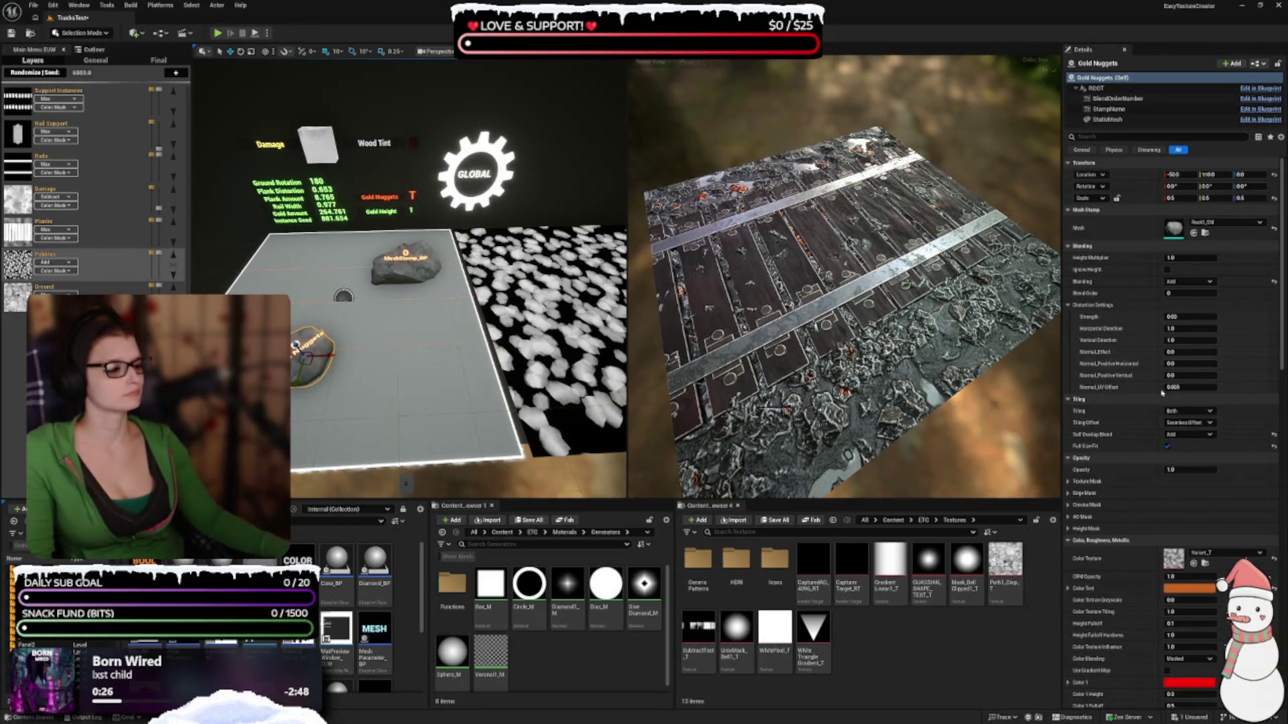
scroll(1162, 393, down, 15)
scroll(1109, 325, down, 8)
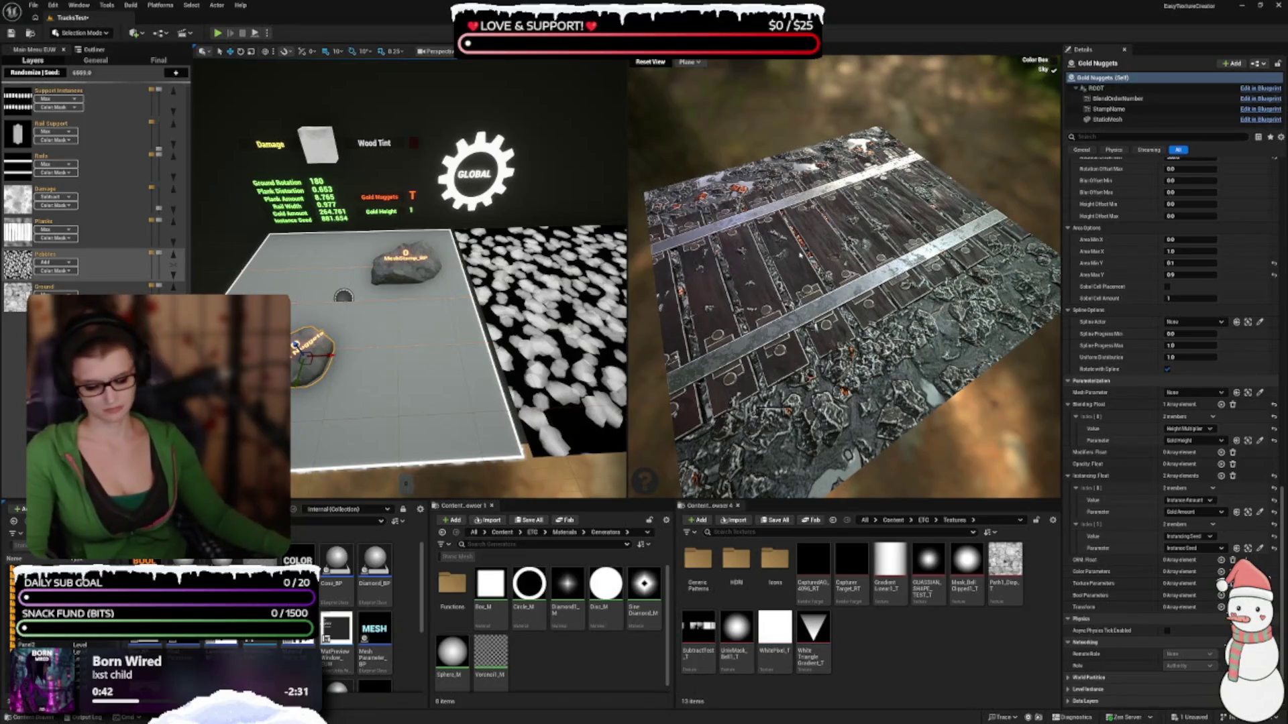
key(ctrl+s)
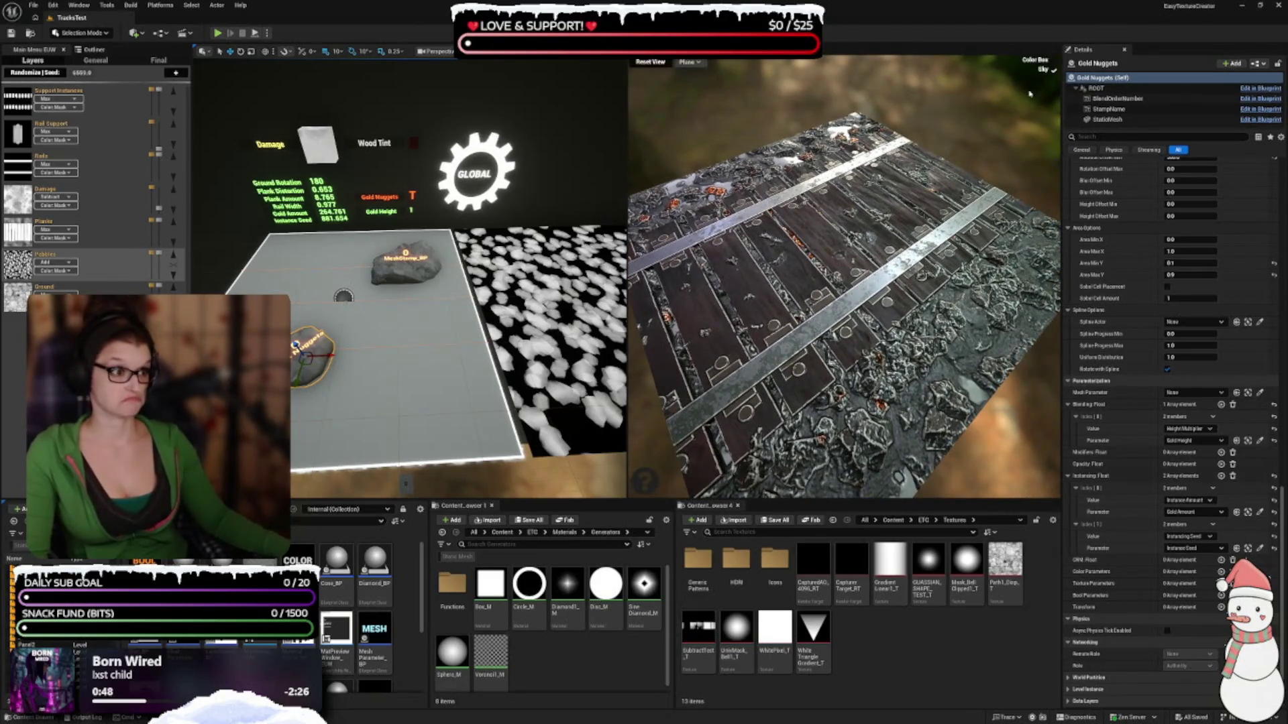
Hide the sky behind the material preview, move the camera closer to the planks, and randomize
click(1055, 71)
mouse_move(827, 241)
mouse_down()
mouse_move(696, 306)
mouse_move(740, 230)
mouse_move(701, 299)
mouse_up()
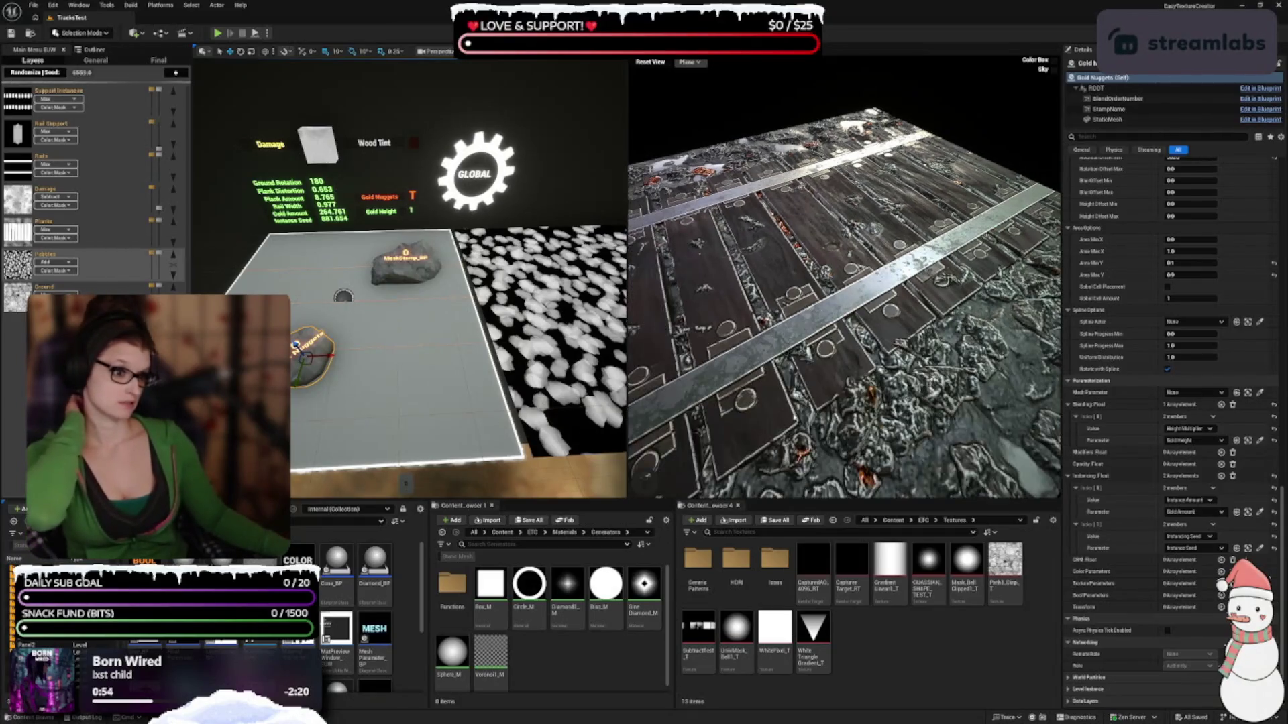
scroll(700, 299, down, 3)
mouse_move(82, 169)
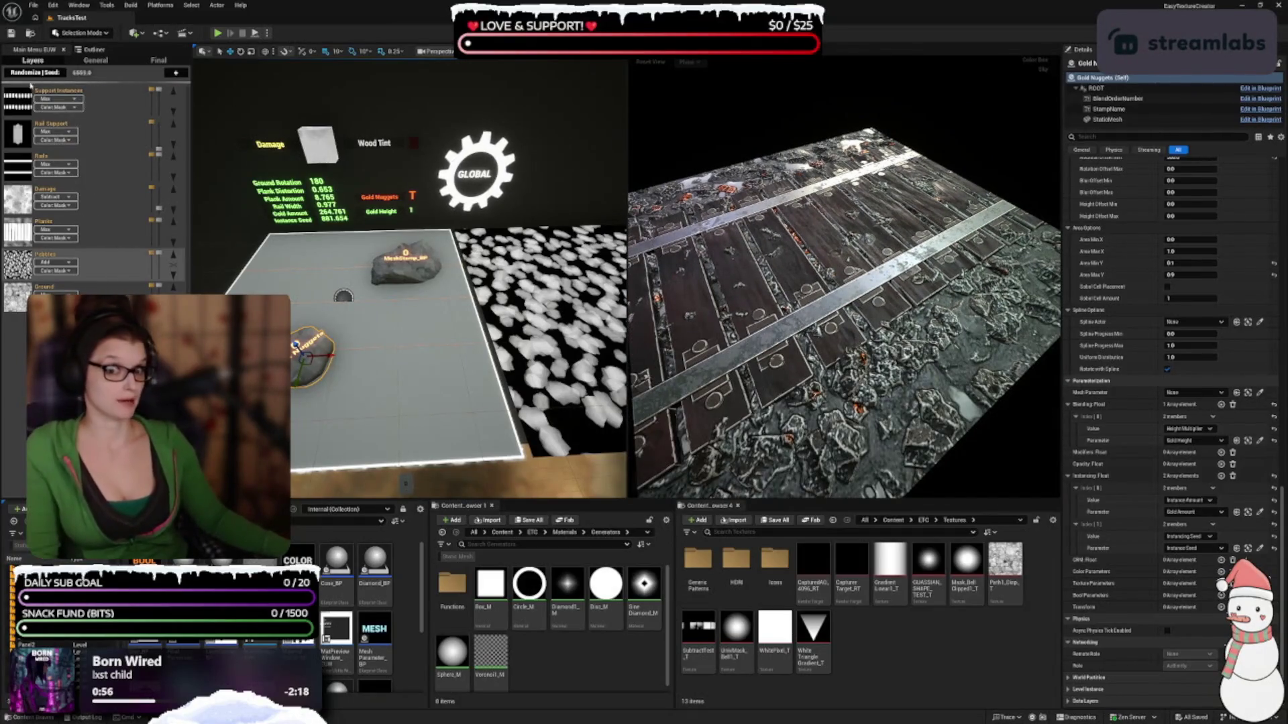
click(28, 79)
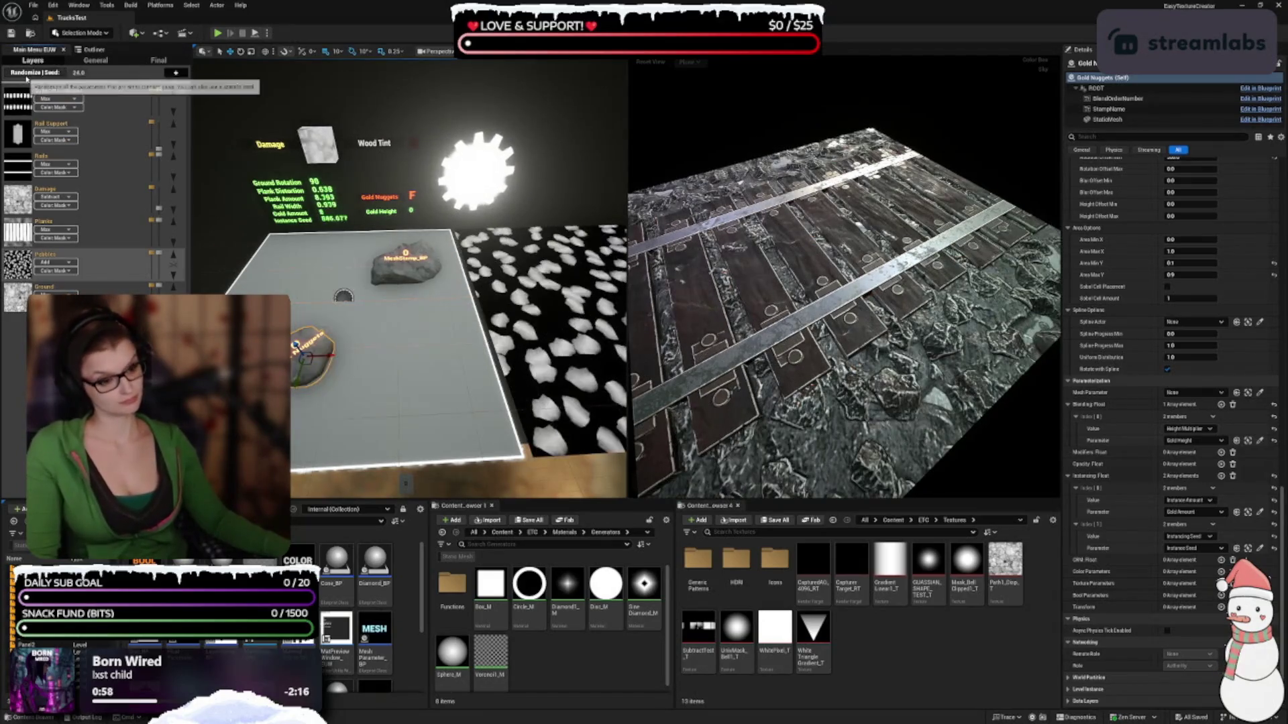
Reroll the texture seed and orbit the preview to inspect the new plank damage and stones
click(28, 80)
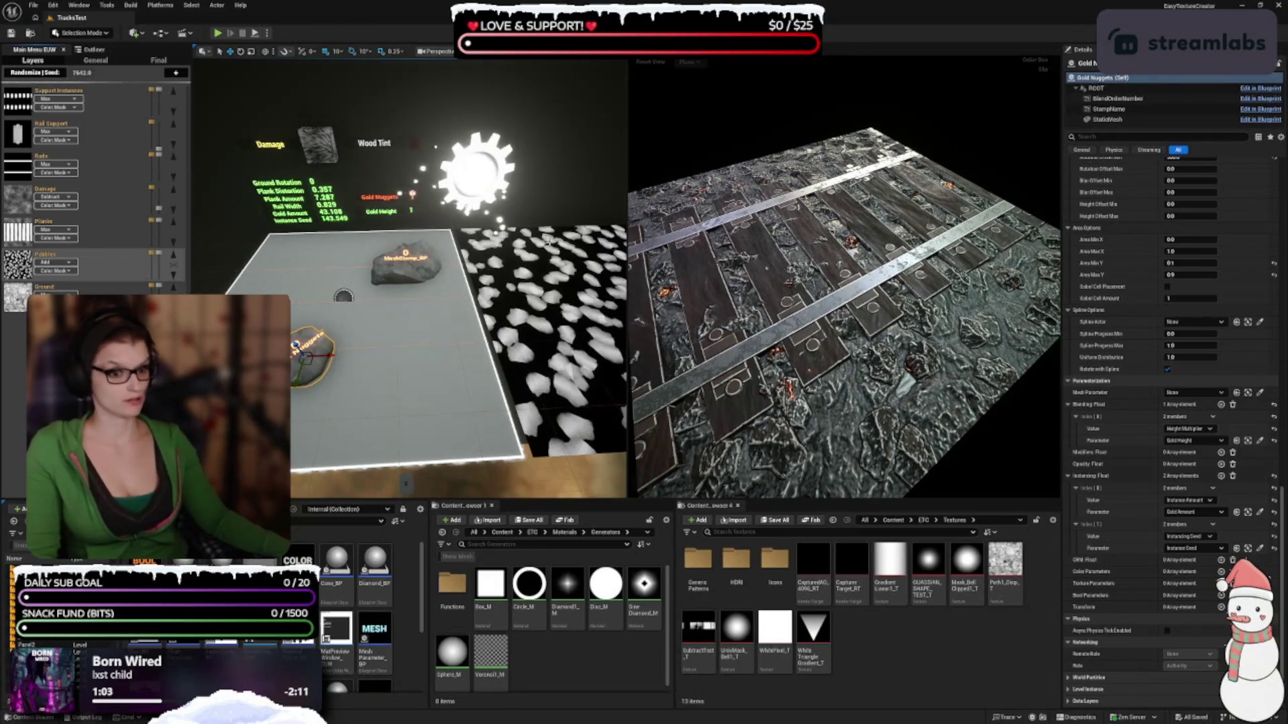
mouse_move(846, 282)
mouse_down()
mouse_move(845, 248)
mouse_move(805, 349)
mouse_move(805, 302)
mouse_up()
drag(790, 387, 793, 381)
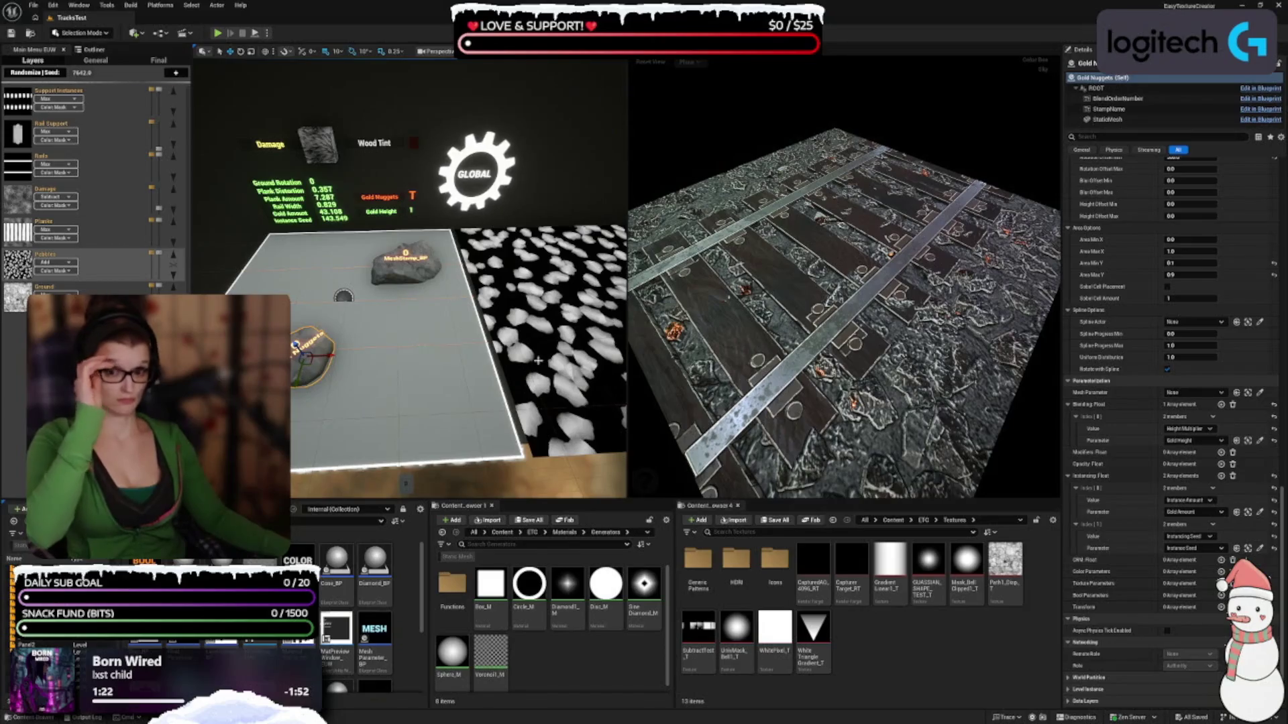
mouse_move(847, 212)
mouse_down()
mouse_move(832, 194)
mouse_move(855, 187)
mouse_move(701, 280)
mouse_up()
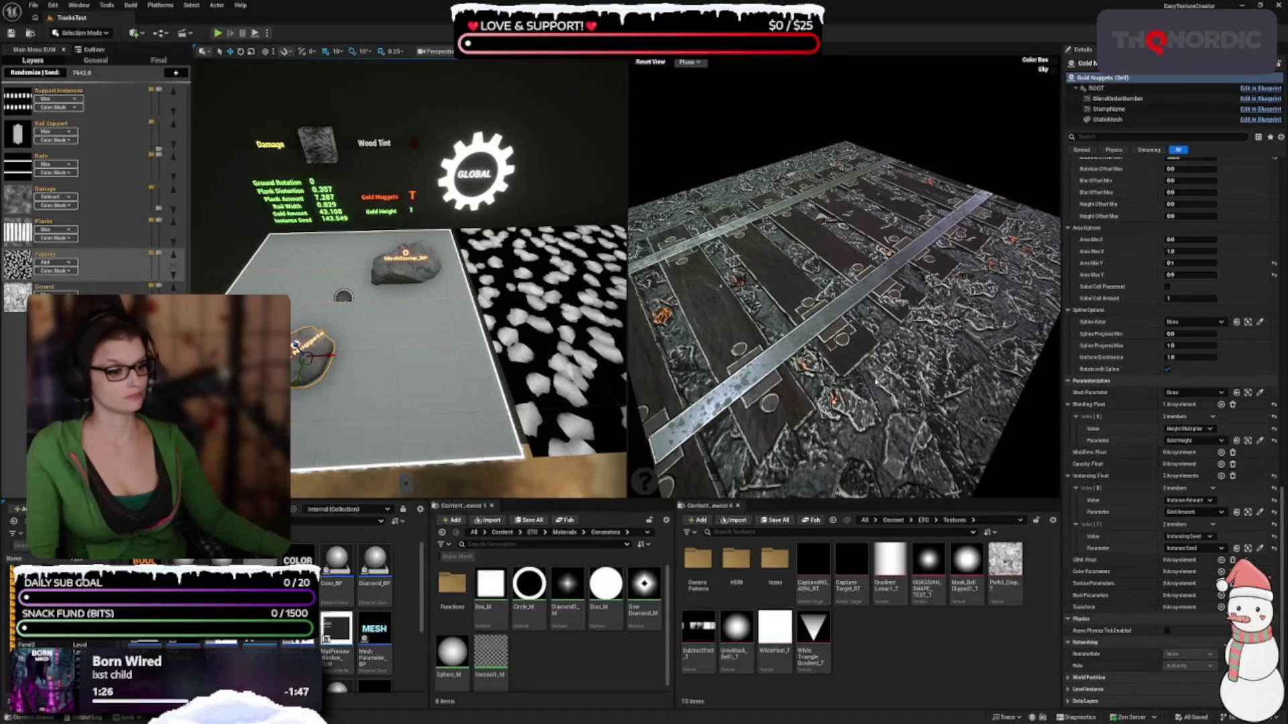
scroll(1136, 294, up, 2)
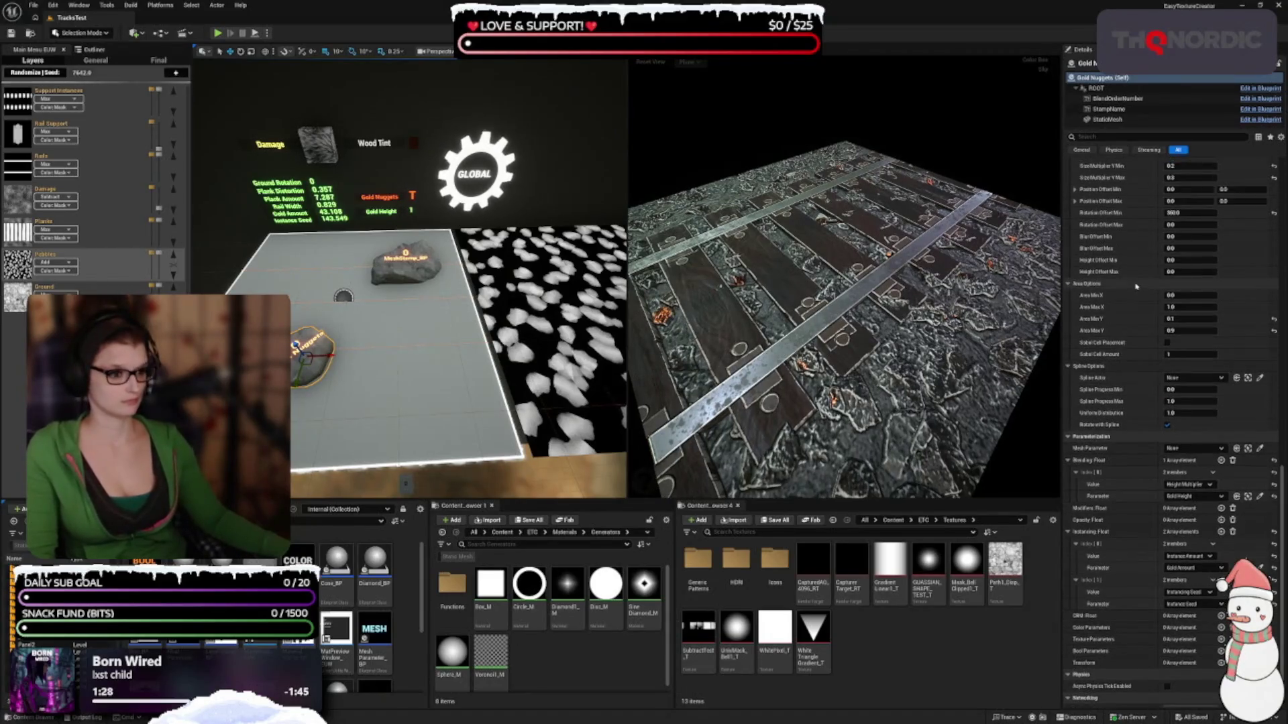
scroll(1136, 301, up, 4)
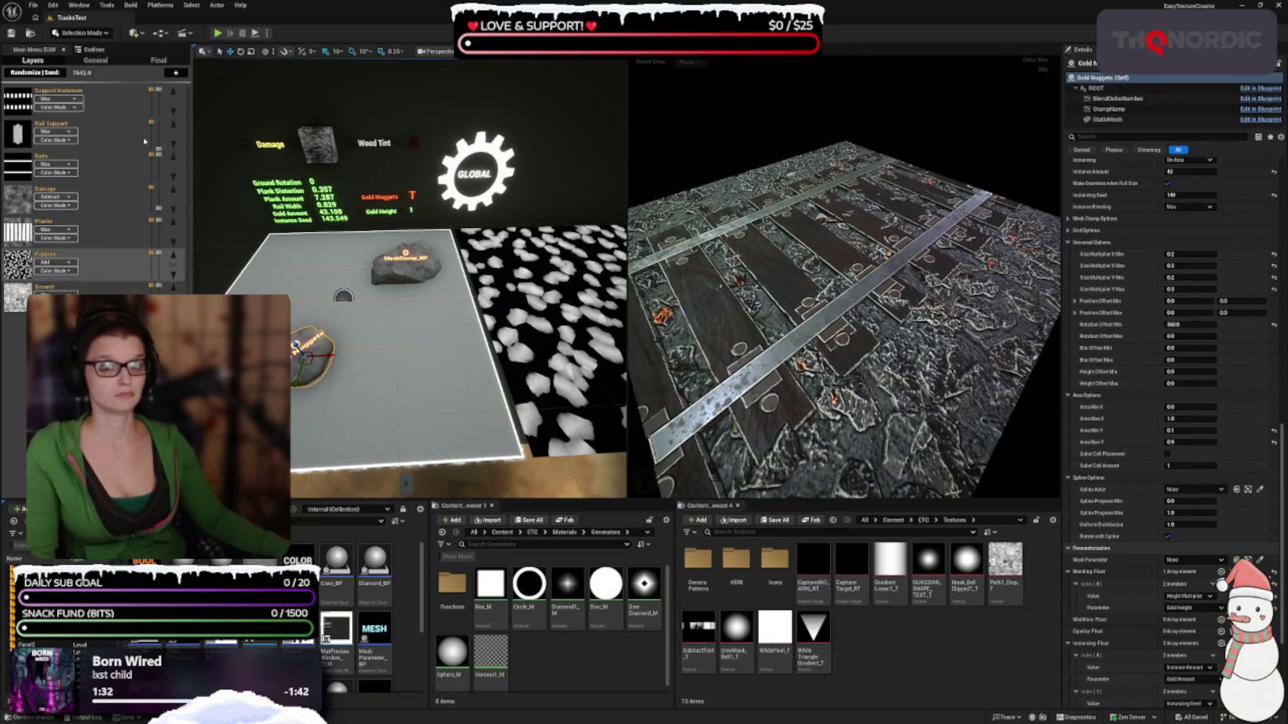
Randomize twice more until gold nuggets return, orbiting the preview to check the result
click(37, 73)
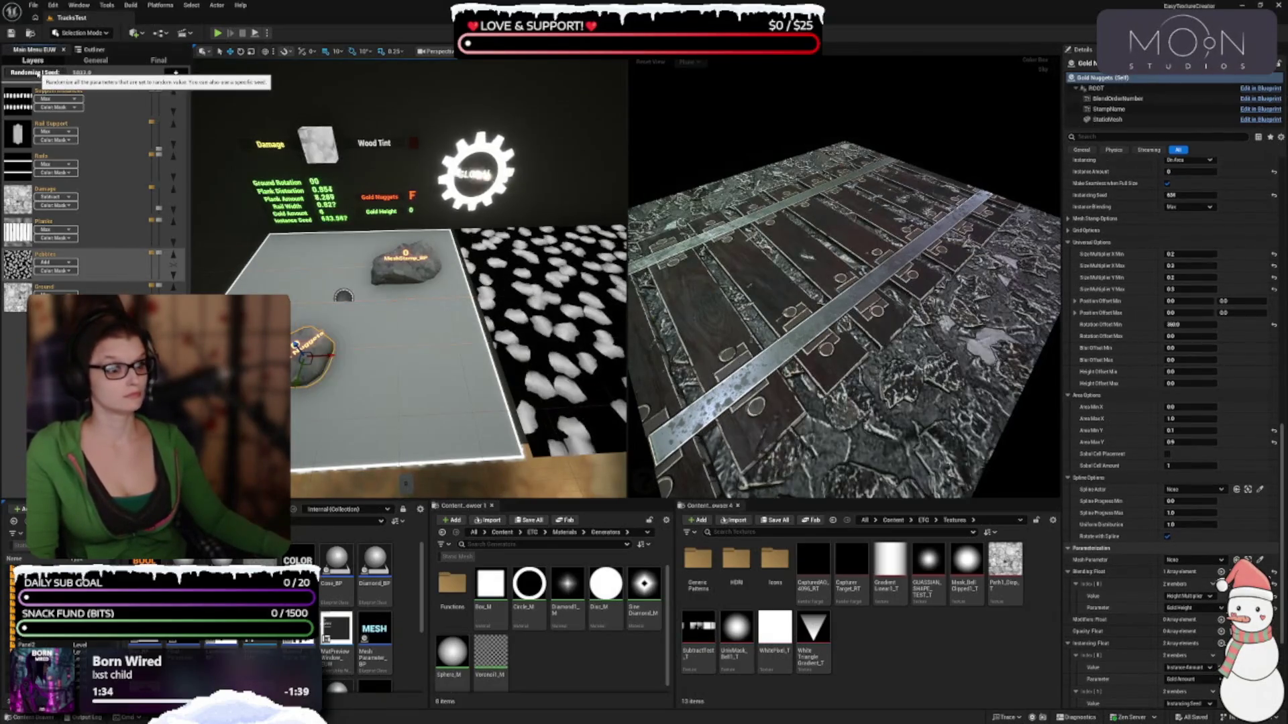
click(37, 73)
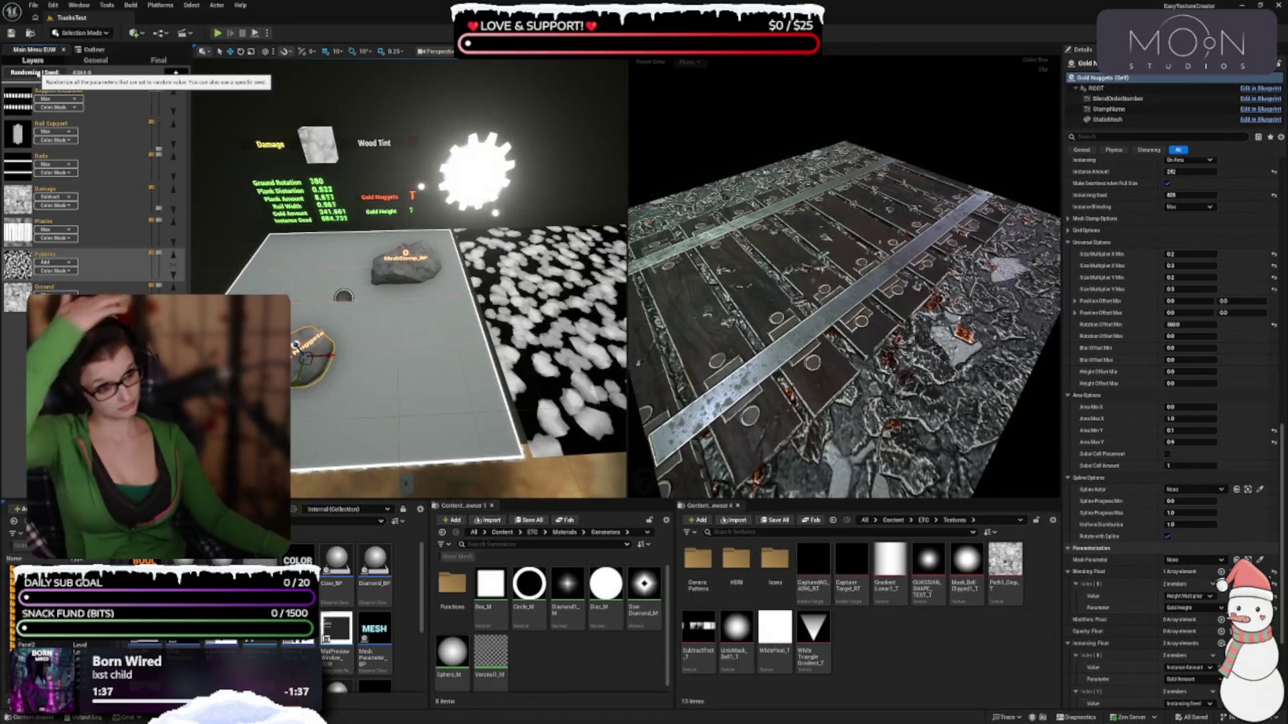
mouse_move(825, 241)
mouse_down()
mouse_move(825, 202)
mouse_move(745, 212)
mouse_move(778, 221)
mouse_up()
drag(908, 405, 953, 404)
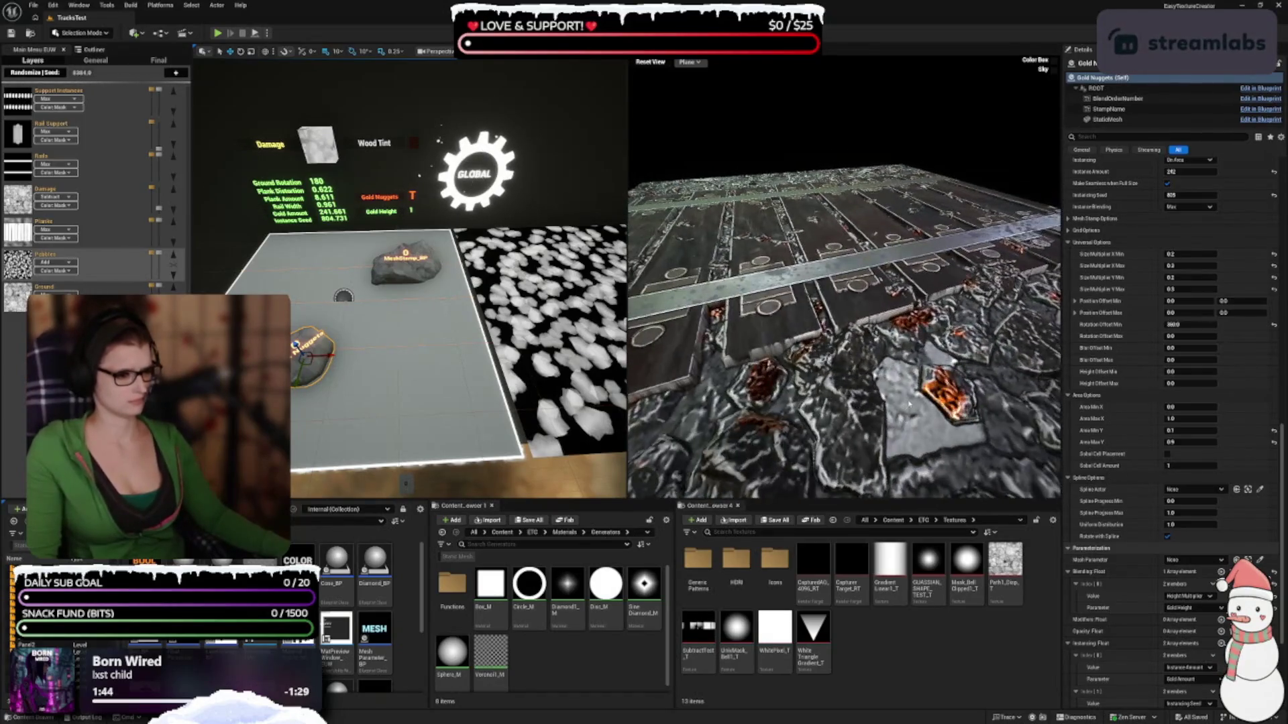
click(408, 278)
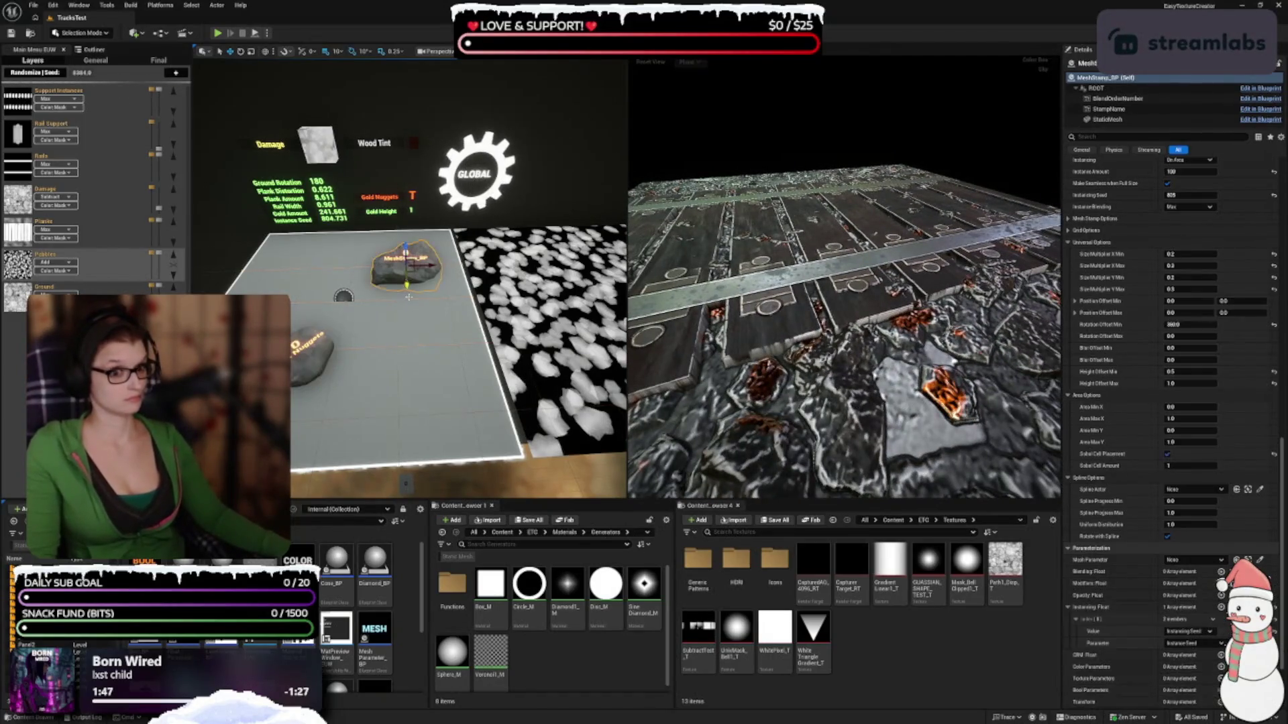
View the track from above, then switch the left panel to the Outliner and select SceneSettingsActor_BP
drag(738, 312, 776, 315)
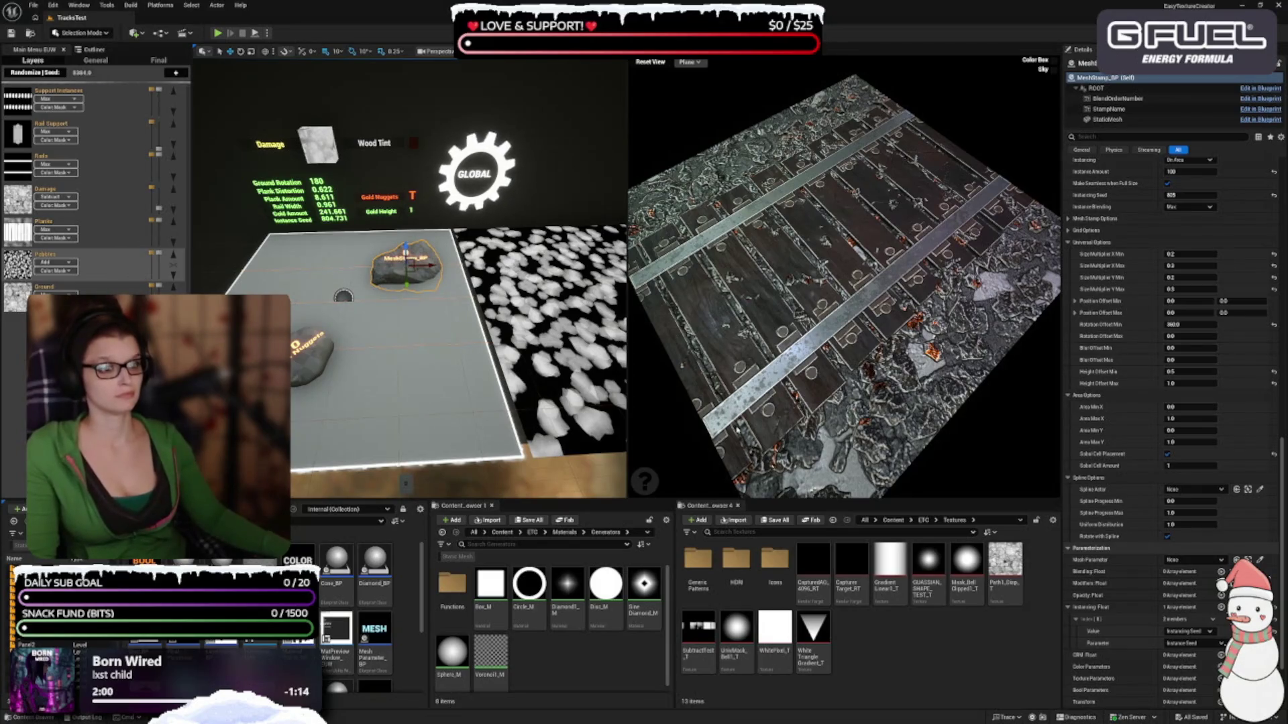
mouse_move(645, 481)
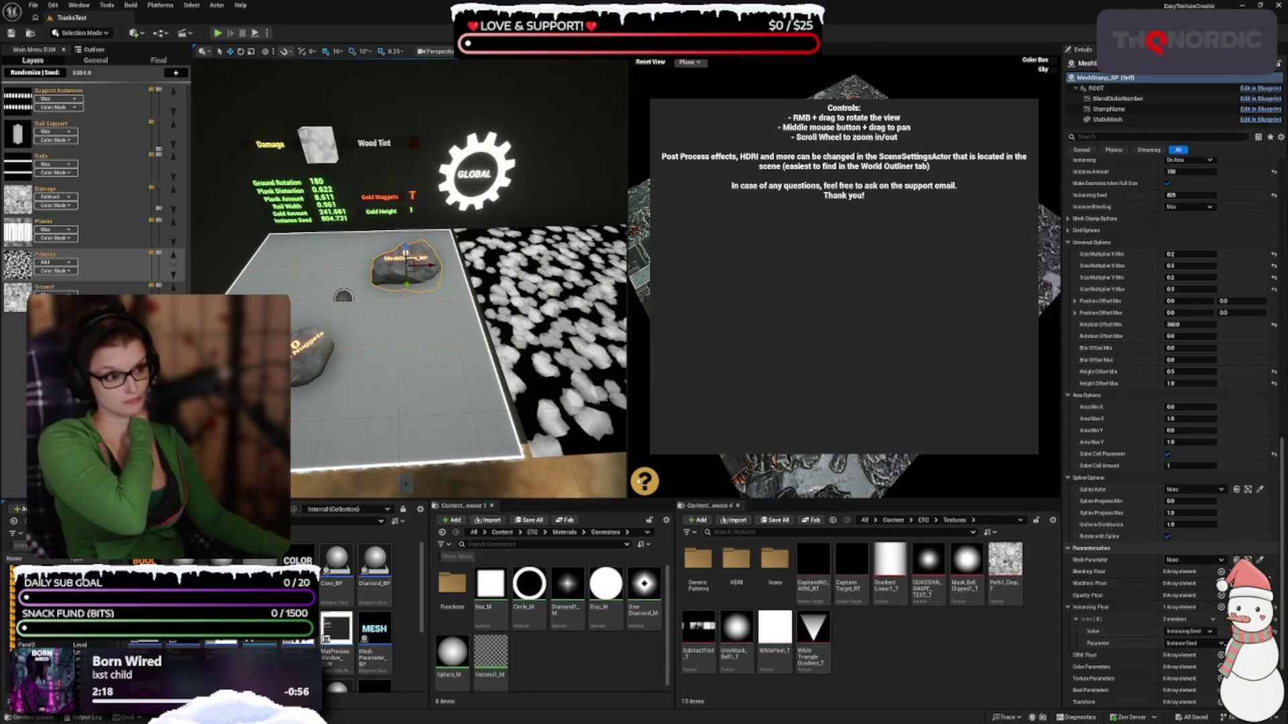
drag(1124, 129, 1121, 132)
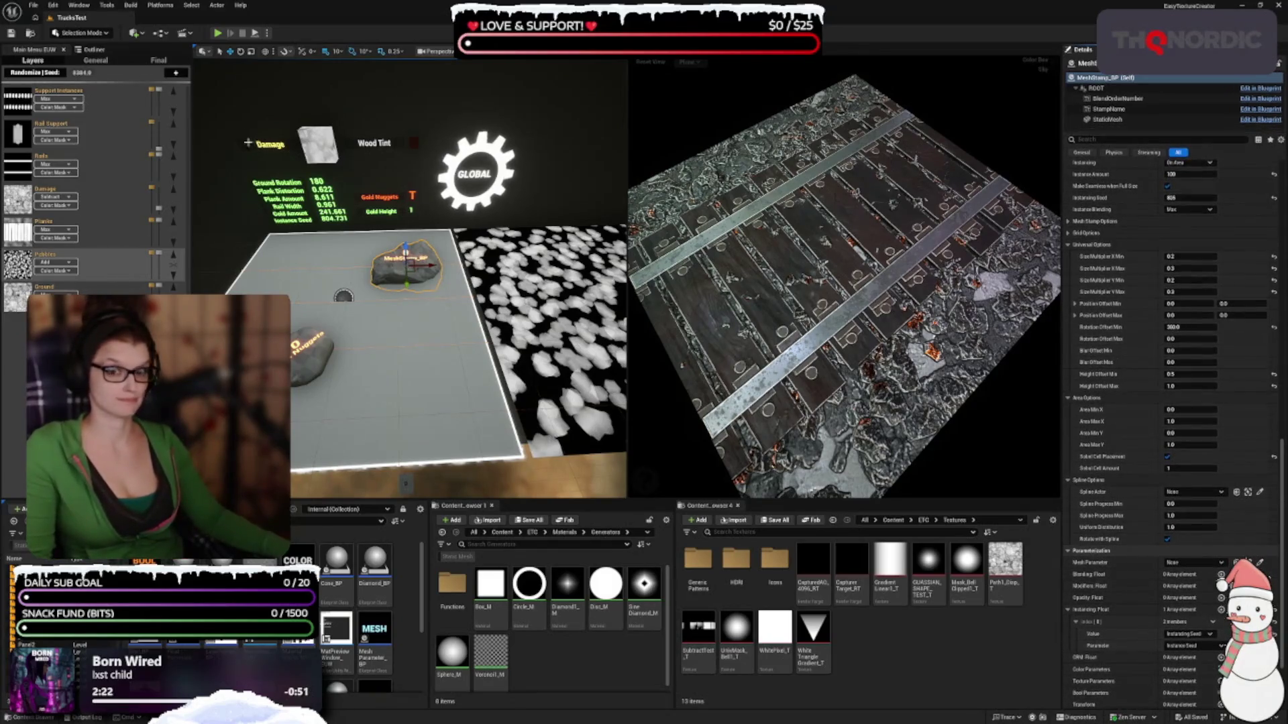
click(85, 51)
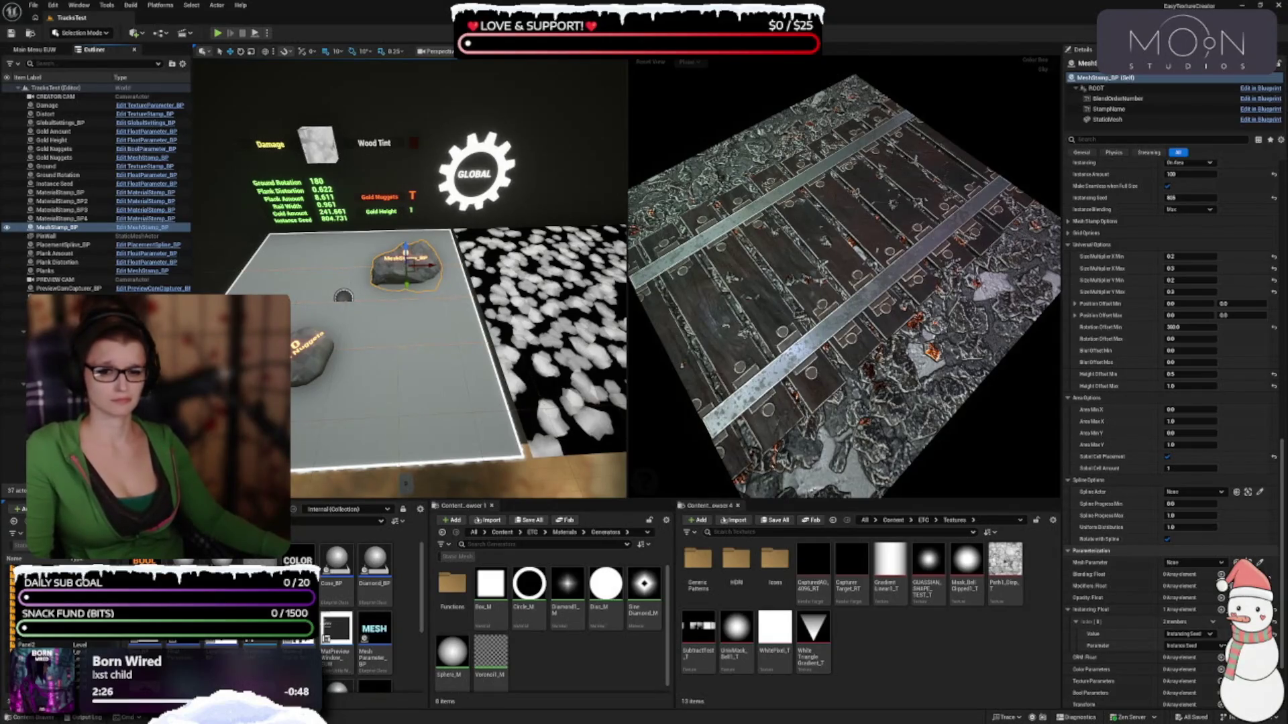
click(13, 331)
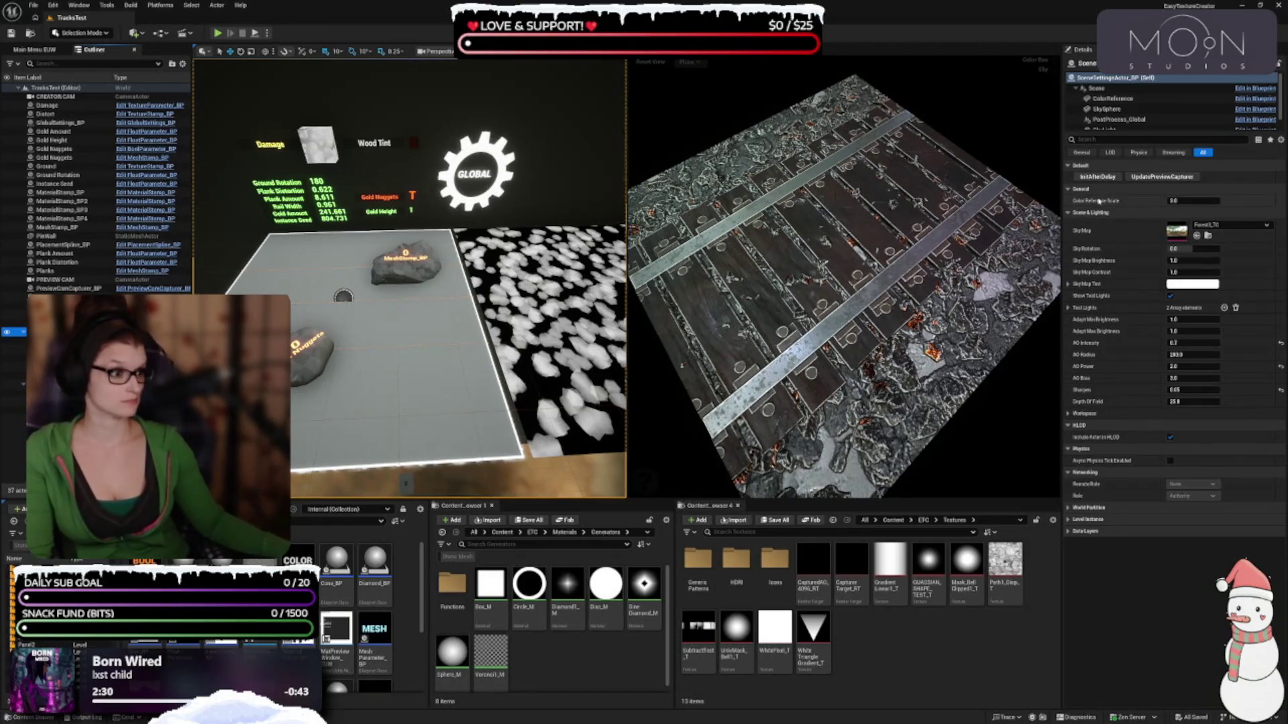
Reset the scene's AO Intensity to its default 1.0
drag(1043, 309, 931, 282)
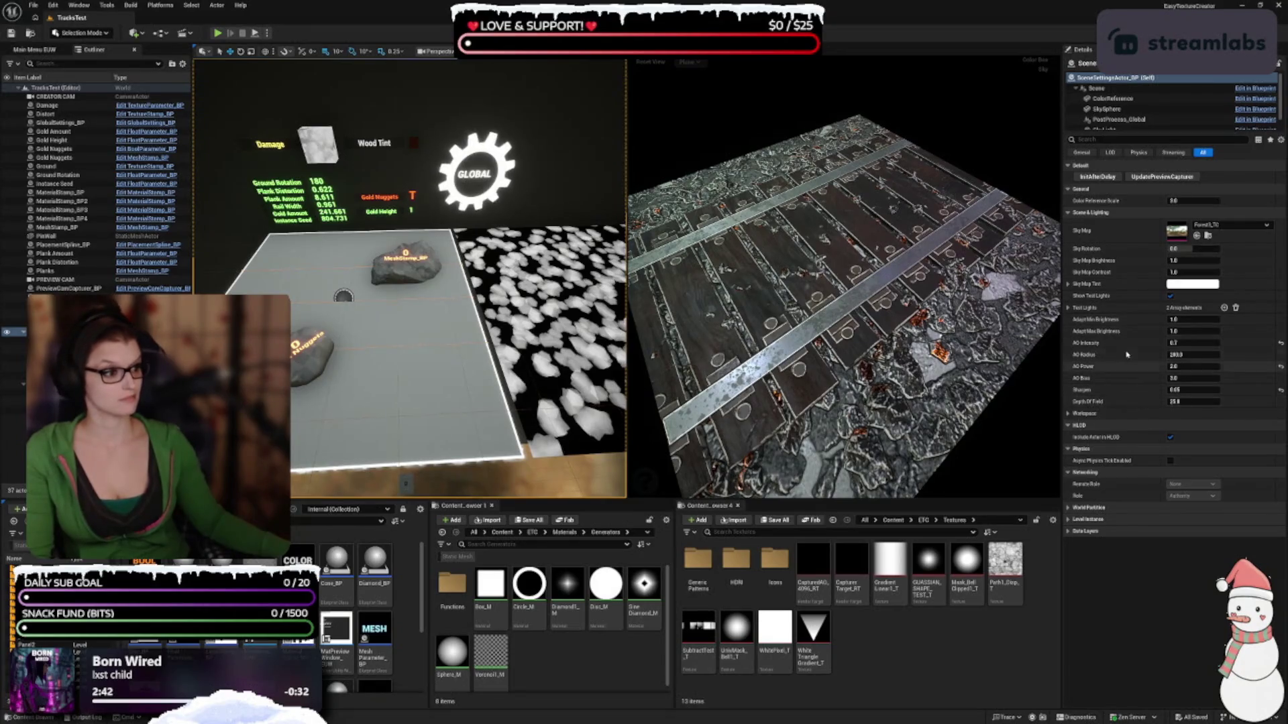
click(1280, 344)
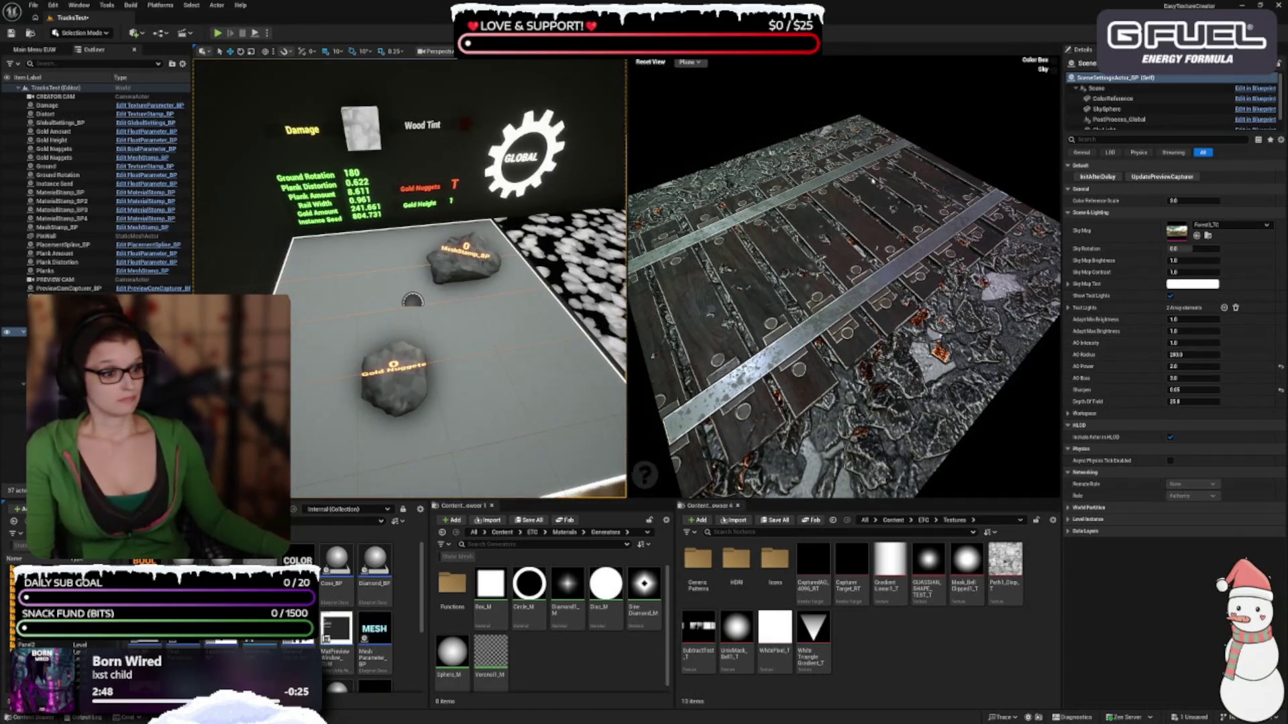
mouse_move(800, 305)
mouse_down()
mouse_move(825, 241)
mouse_move(684, 289)
mouse_move(887, 208)
mouse_up()
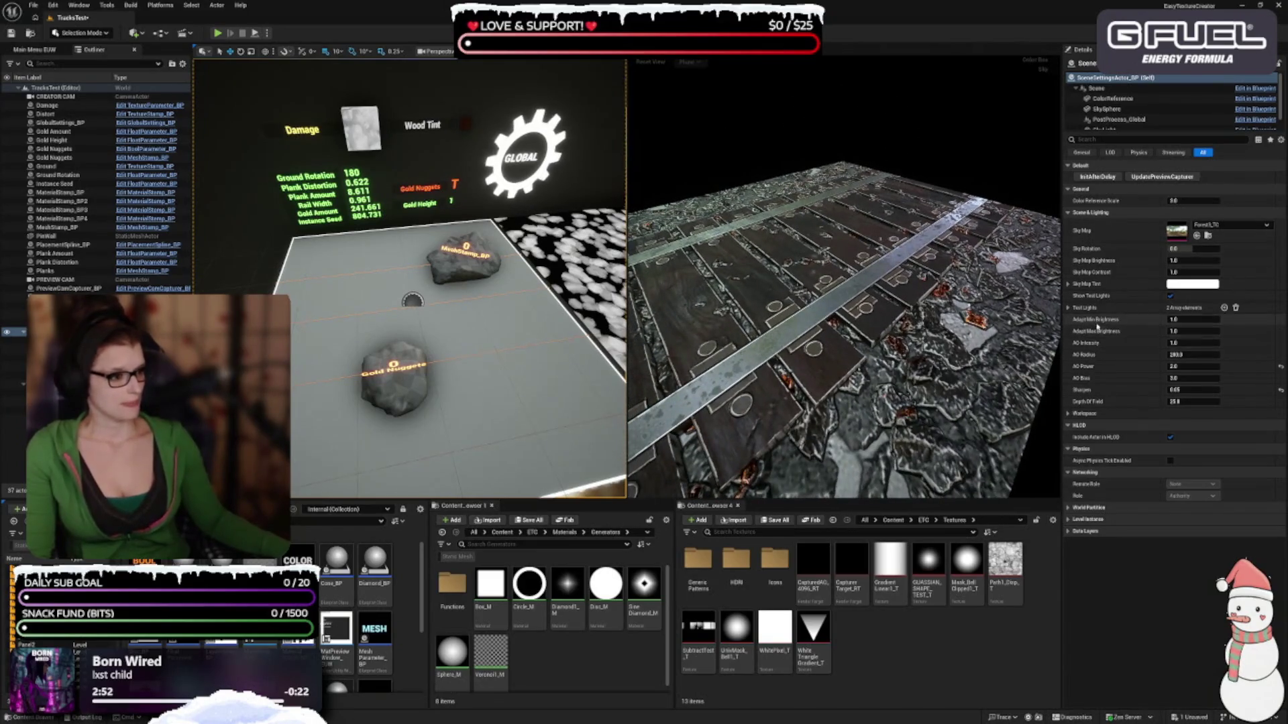
click(1193, 343)
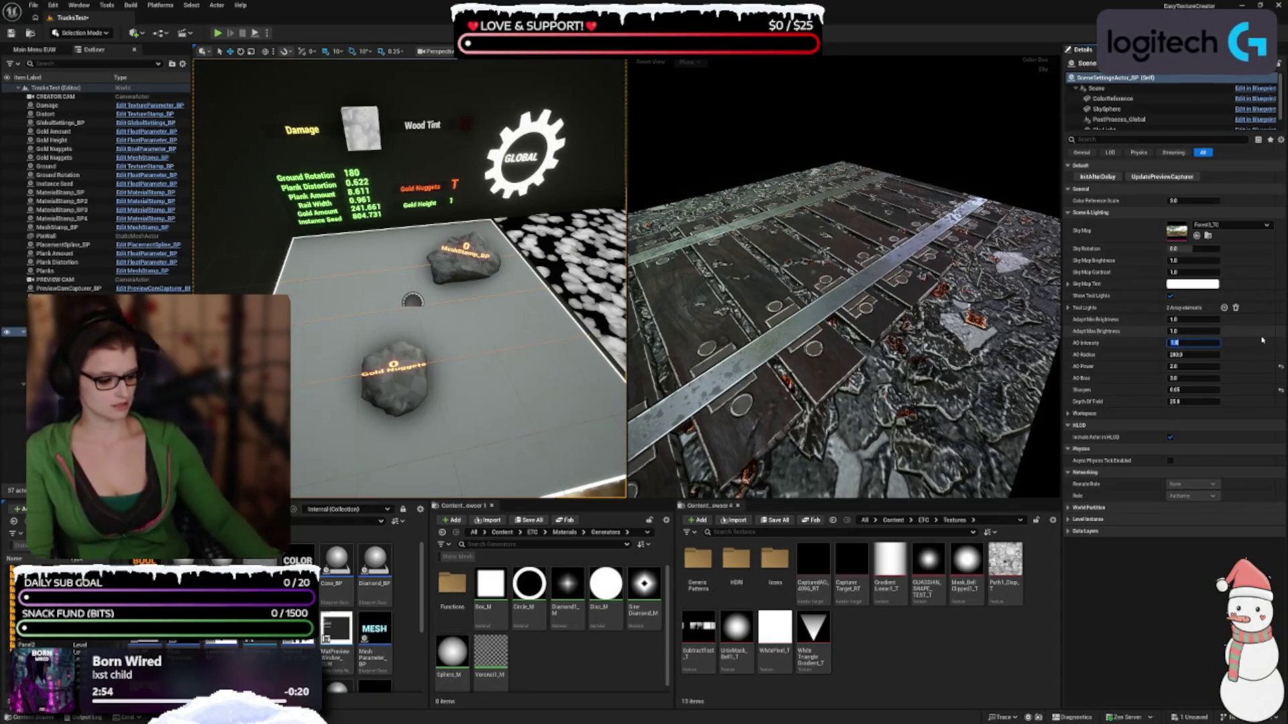
key(Return)
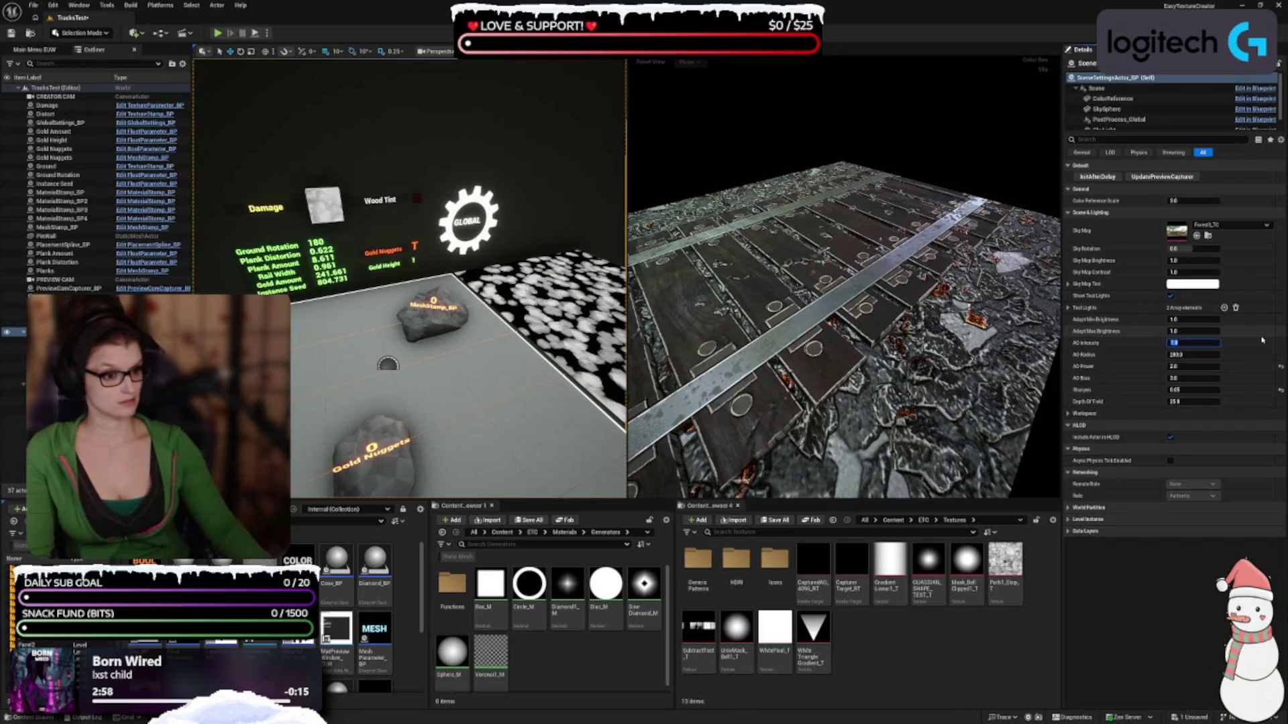
key(Return)
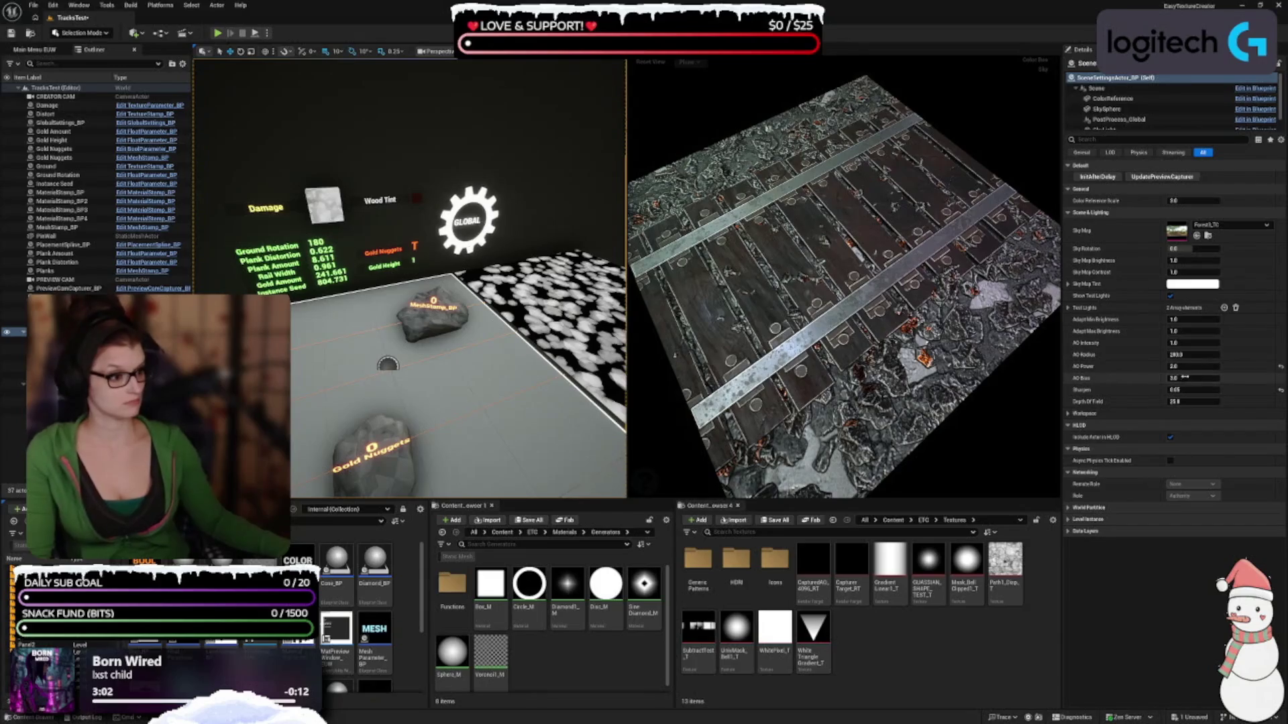
Raise AO Power from 2.0 to 4.0 and bring back the texture layers list
click(1281, 368)
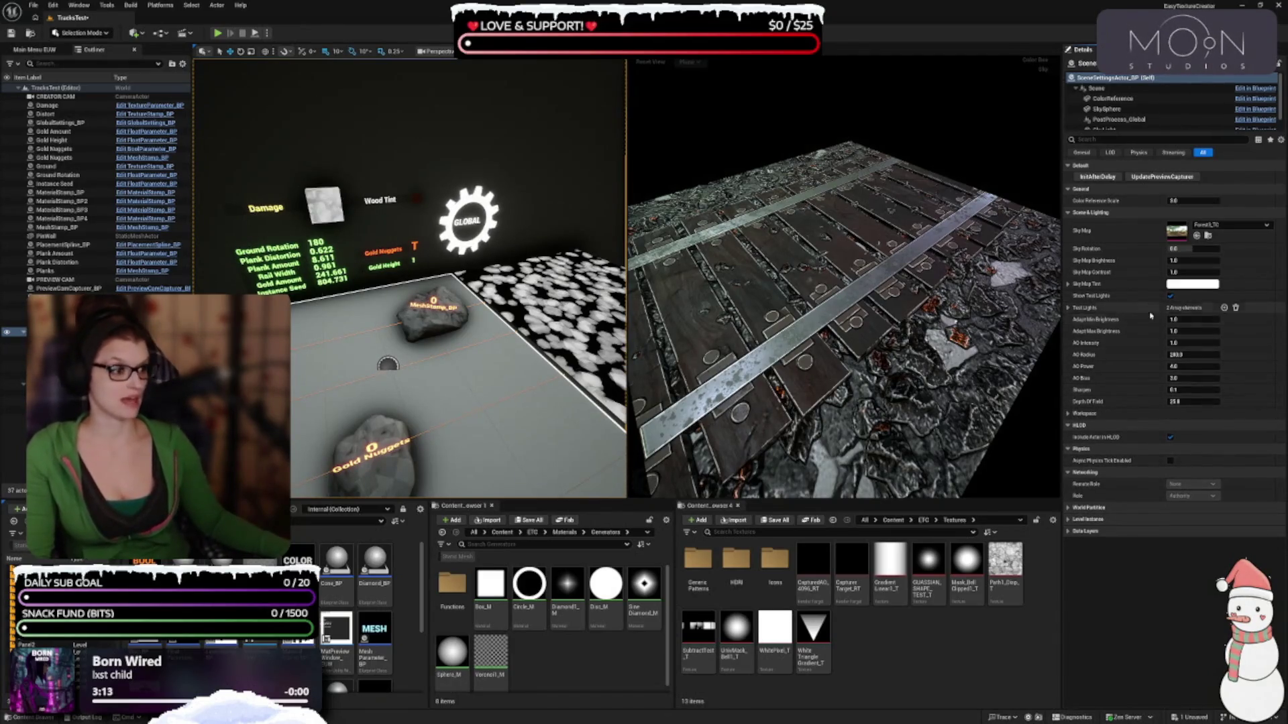
mouse_move(865, 349)
mouse_down()
mouse_move(835, 362)
mouse_move(849, 359)
mouse_up()
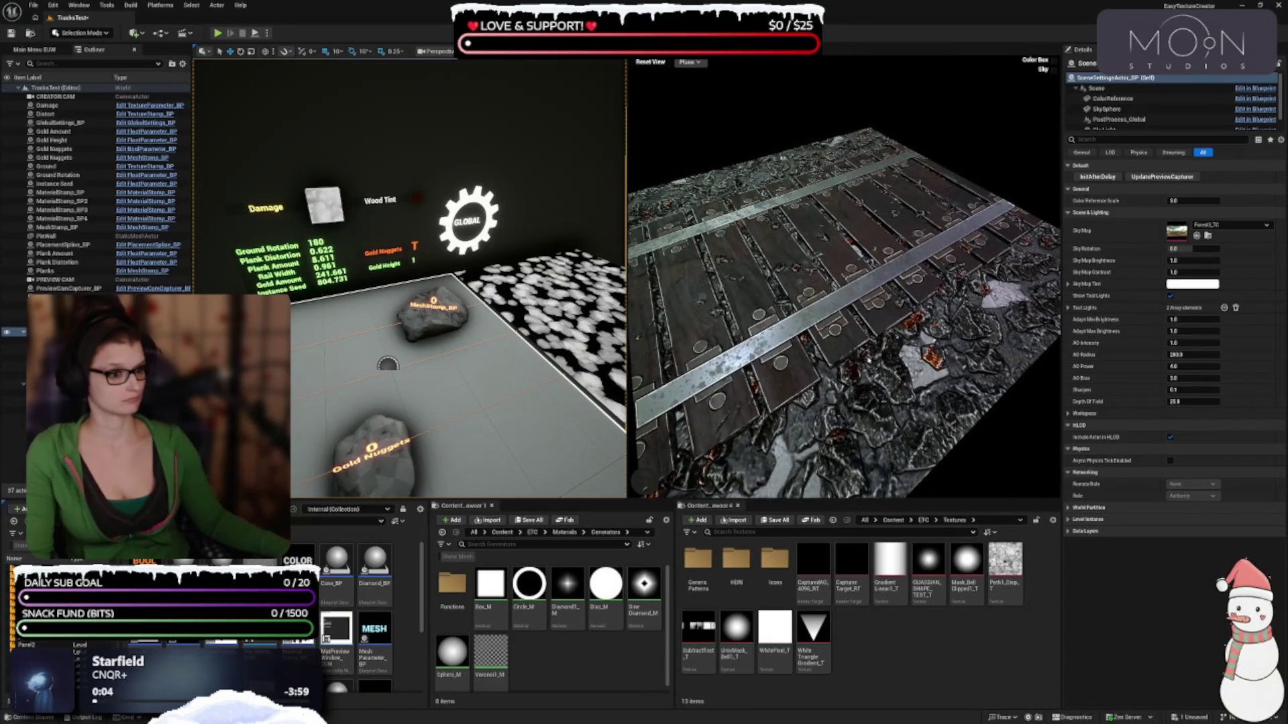
click(34, 49)
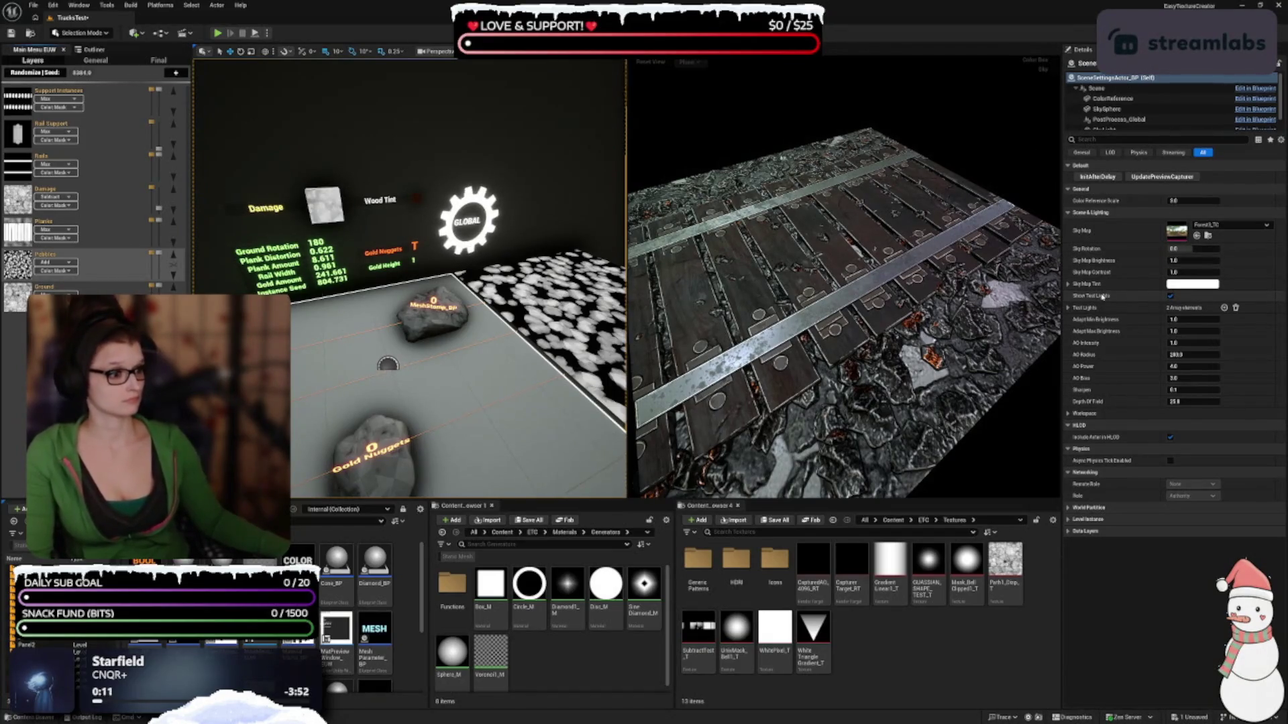
Turn off Show Test Lights, widen the viewports, and dock the layers panel beside the preview
click(1171, 296)
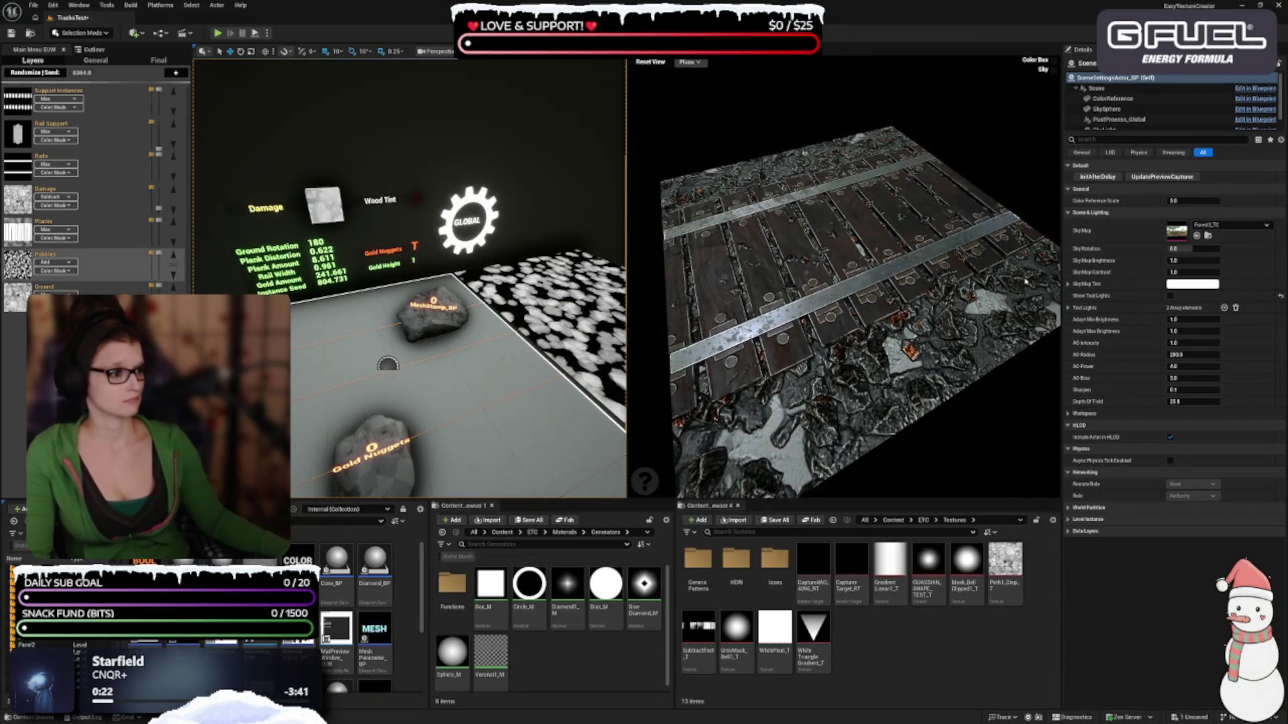
drag(1058, 275, 1104, 271)
mouse_move(1167, 131)
mouse_down()
mouse_move(1168, 112)
mouse_move(1155, 228)
mouse_move(1145, 85)
mouse_move(1141, 114)
mouse_move(1140, 99)
mouse_up()
mouse_move(33, 50)
mouse_down()
mouse_move(872, 235)
mouse_move(952, 201)
mouse_move(907, 187)
mouse_up()
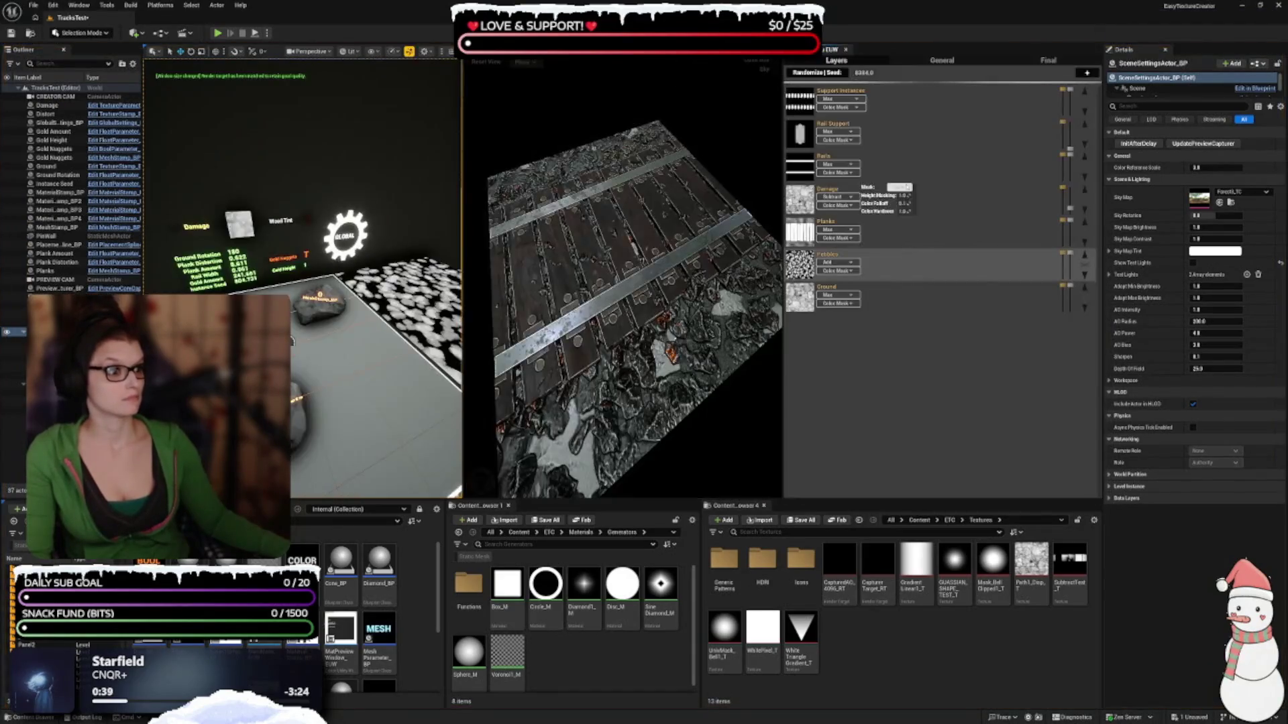
Widen the material preview viewport relative to the level view
drag(784, 199, 935, 199)
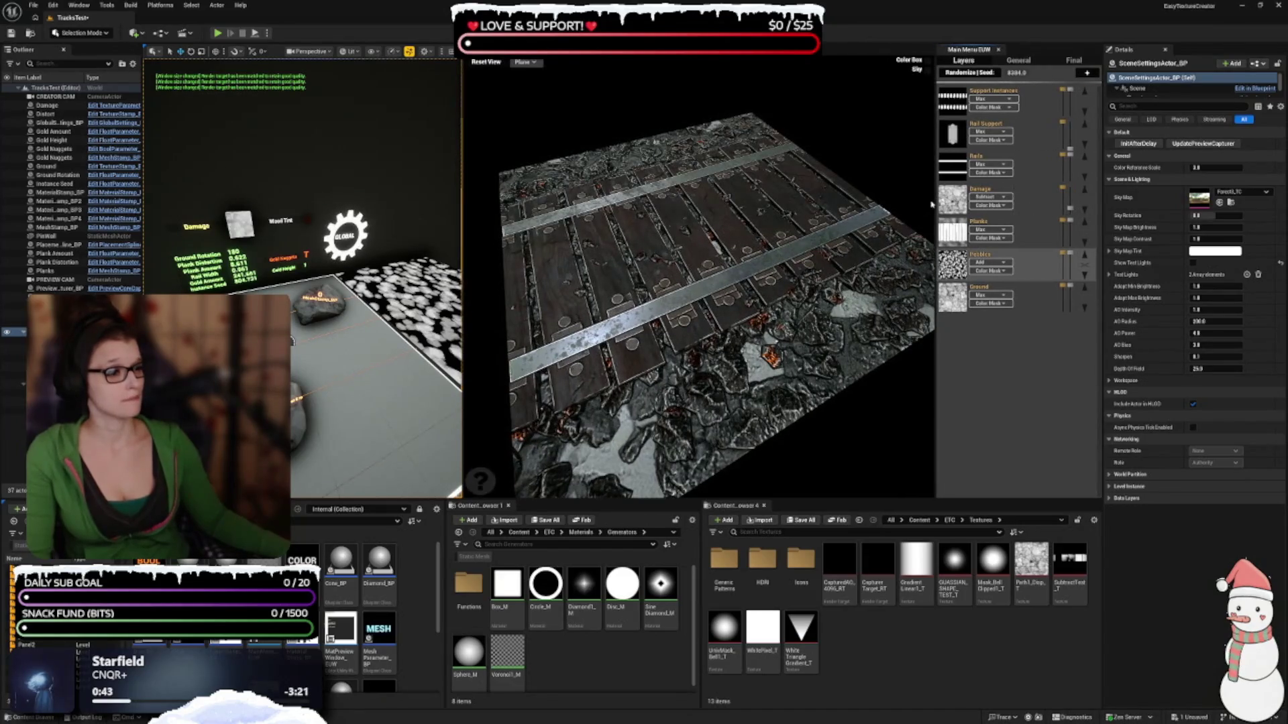
drag(935, 201, 918, 201)
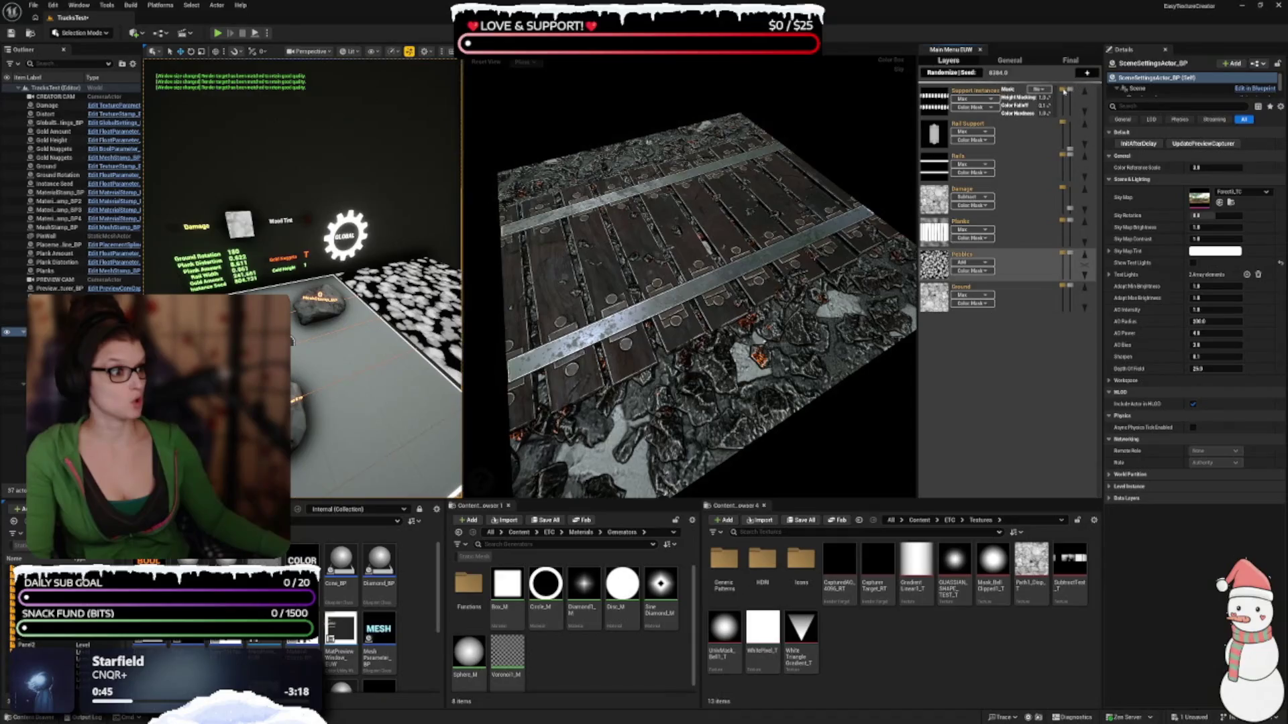
mouse_move(467, 290)
mouse_down()
mouse_move(517, 285)
mouse_move(502, 278)
mouse_up()
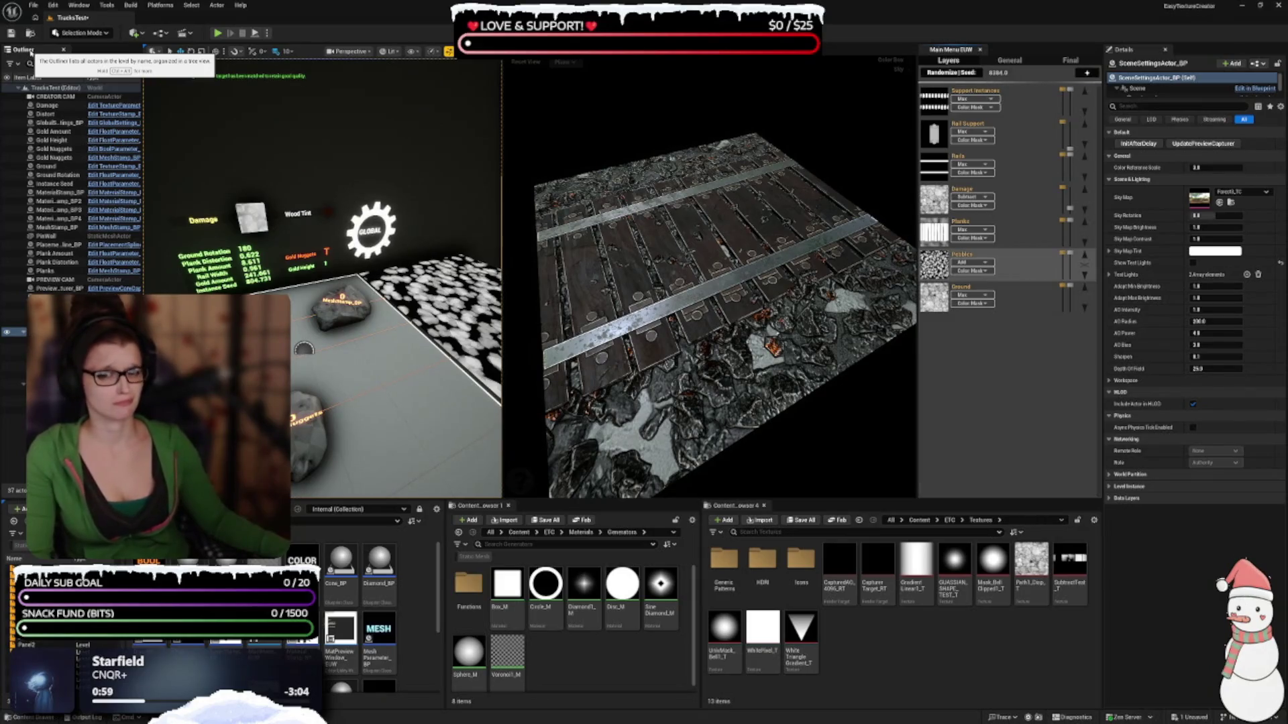
Move the Outliner out of the left dock into a tabbed panel beside the texture layers list
mouse_move(30, 52)
mouse_down()
mouse_move(878, 197)
mouse_move(1140, 134)
mouse_move(1114, 144)
mouse_up()
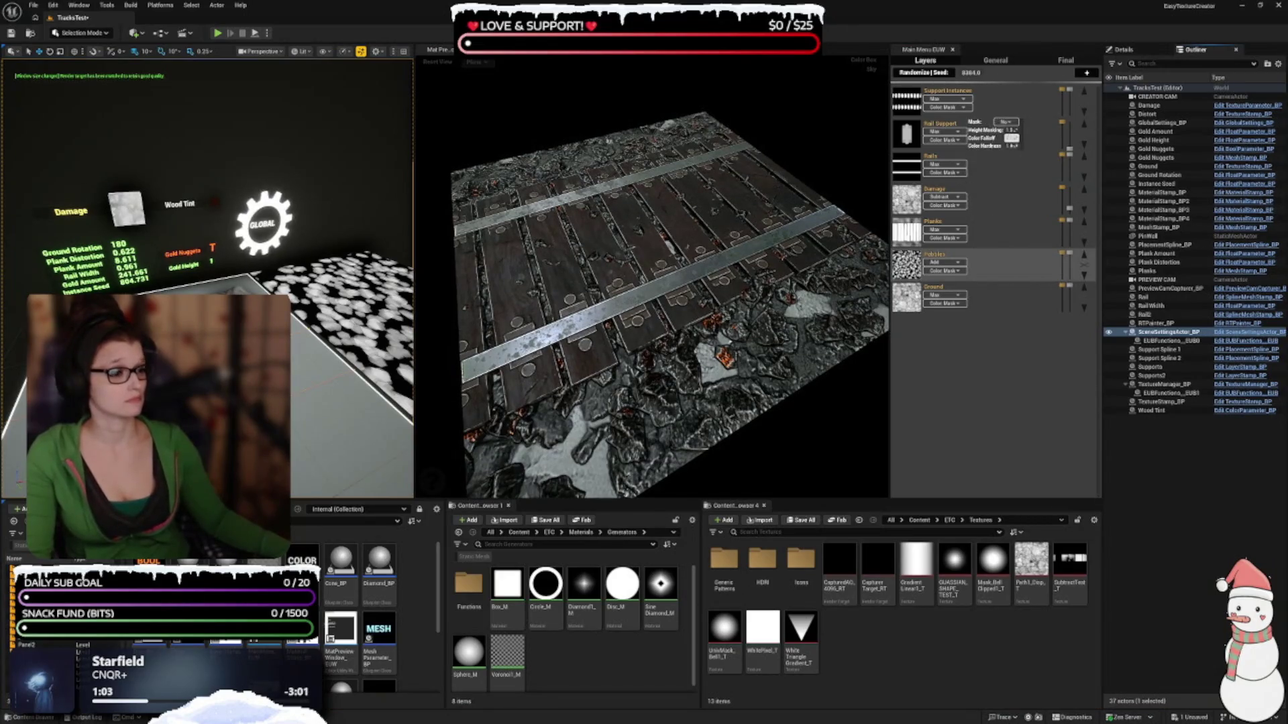
drag(889, 114, 922, 114)
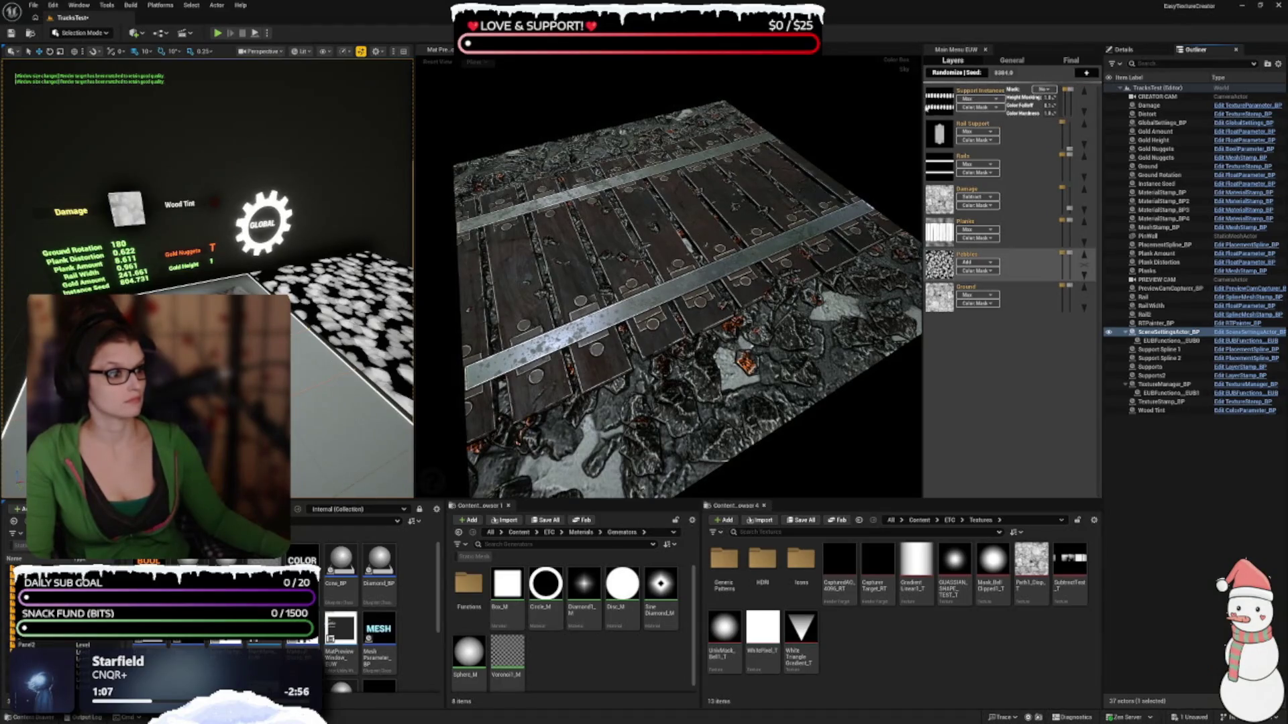
drag(922, 106, 915, 102)
mouse_move(933, 99)
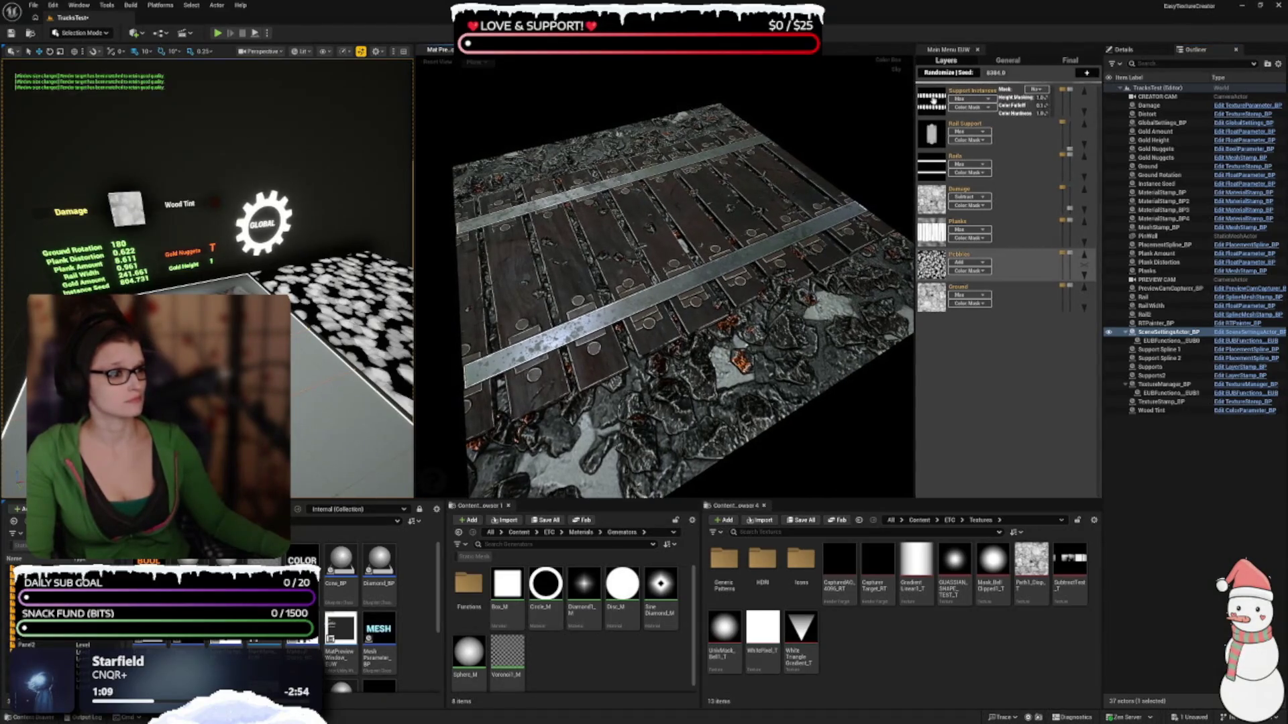
mouse_move(376, 335)
mouse_down()
mouse_move(223, 295)
mouse_move(134, 314)
mouse_up()
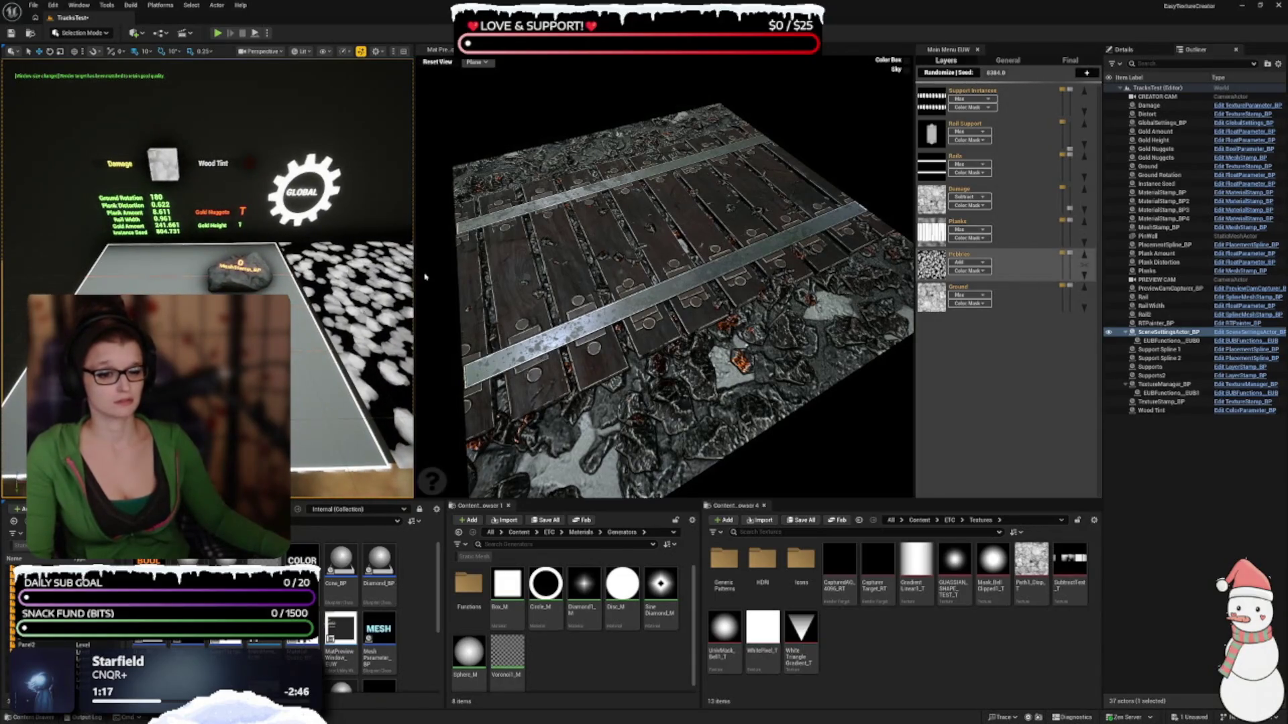
drag(414, 271, 494, 271)
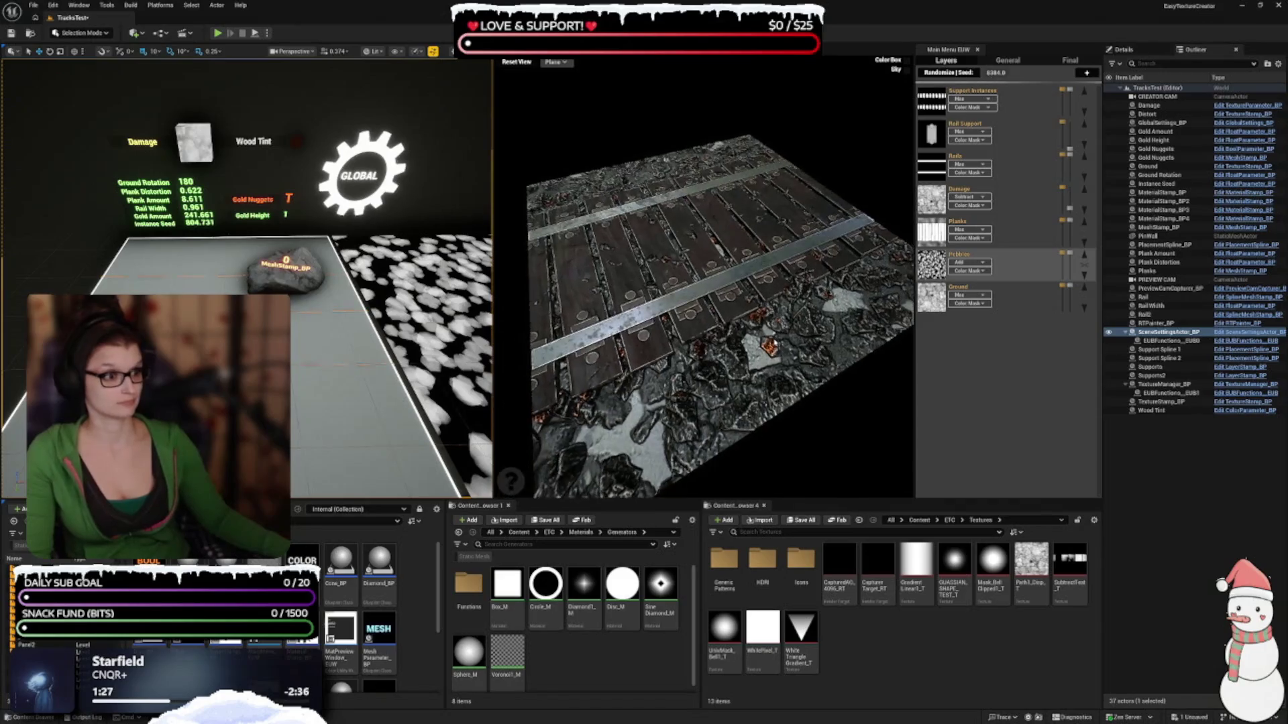
mouse_move(1018, 310)
mouse_move(1208, 50)
mouse_down()
mouse_move(1167, 94)
mouse_move(1053, 530)
mouse_move(999, 550)
mouse_move(974, 481)
mouse_move(1010, 54)
mouse_up()
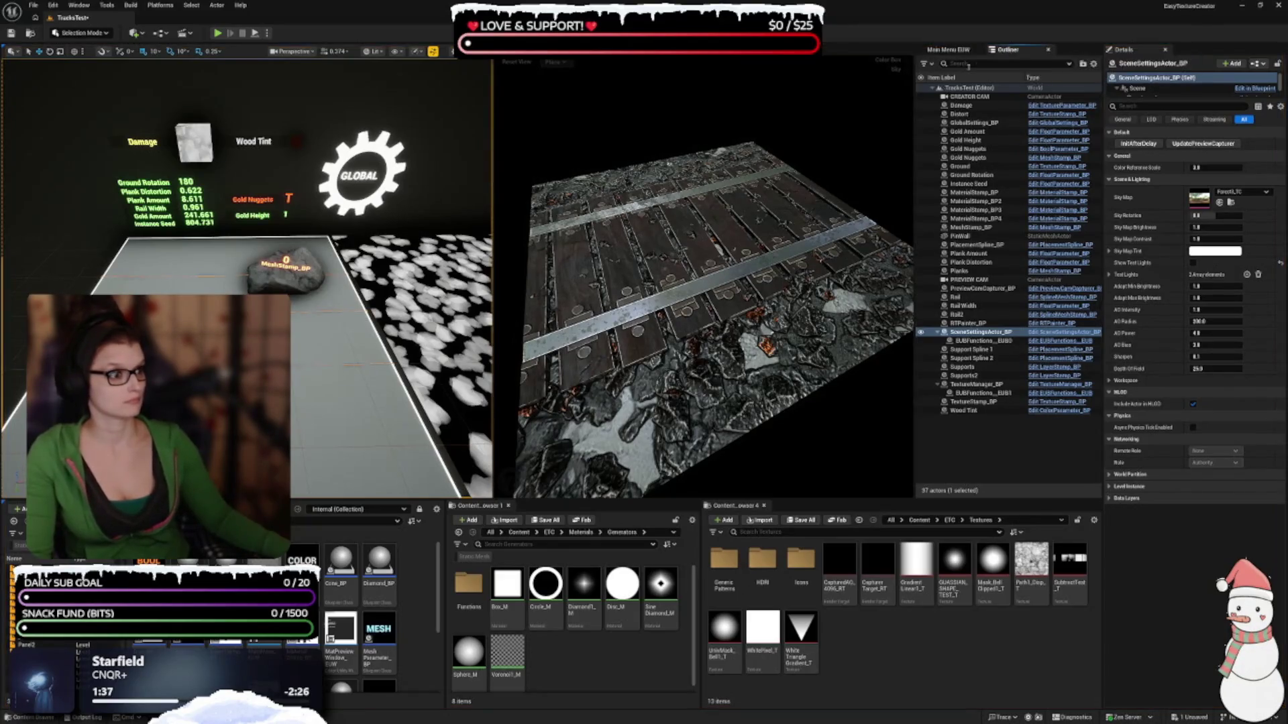
Save the current panel arrangement over the TextureCreatorLayout profile
click(947, 50)
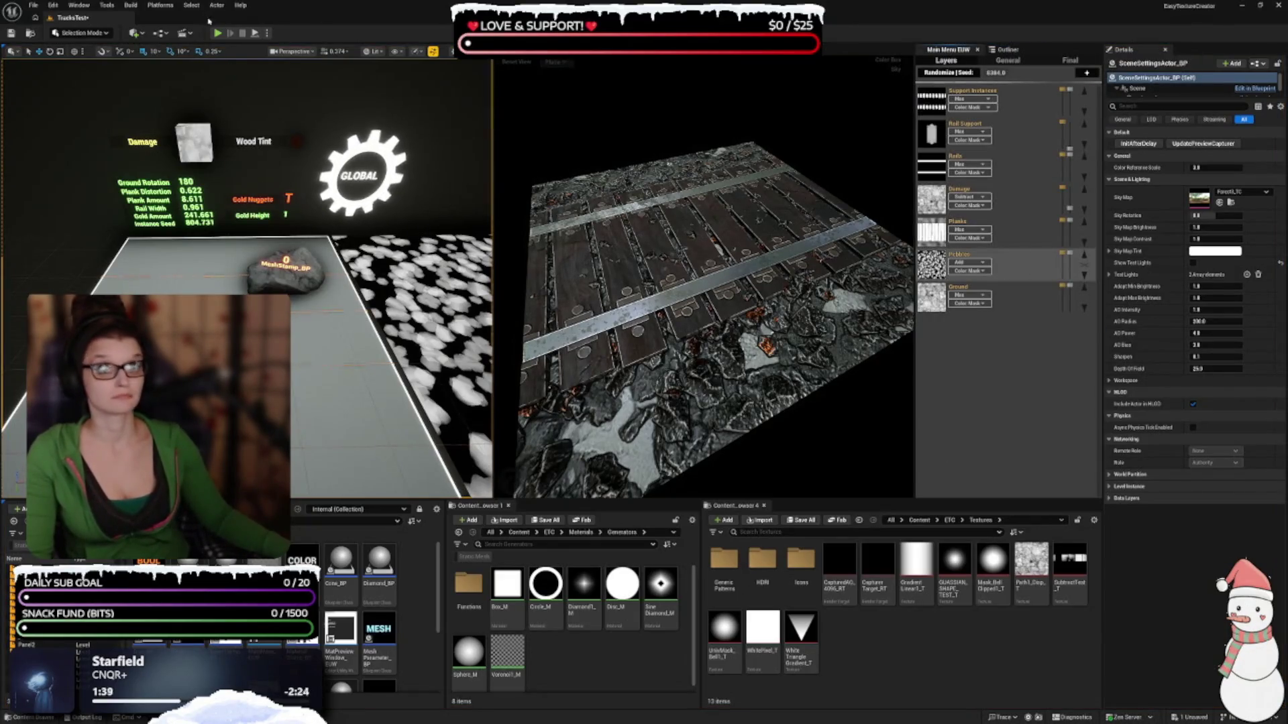
click(81, 6)
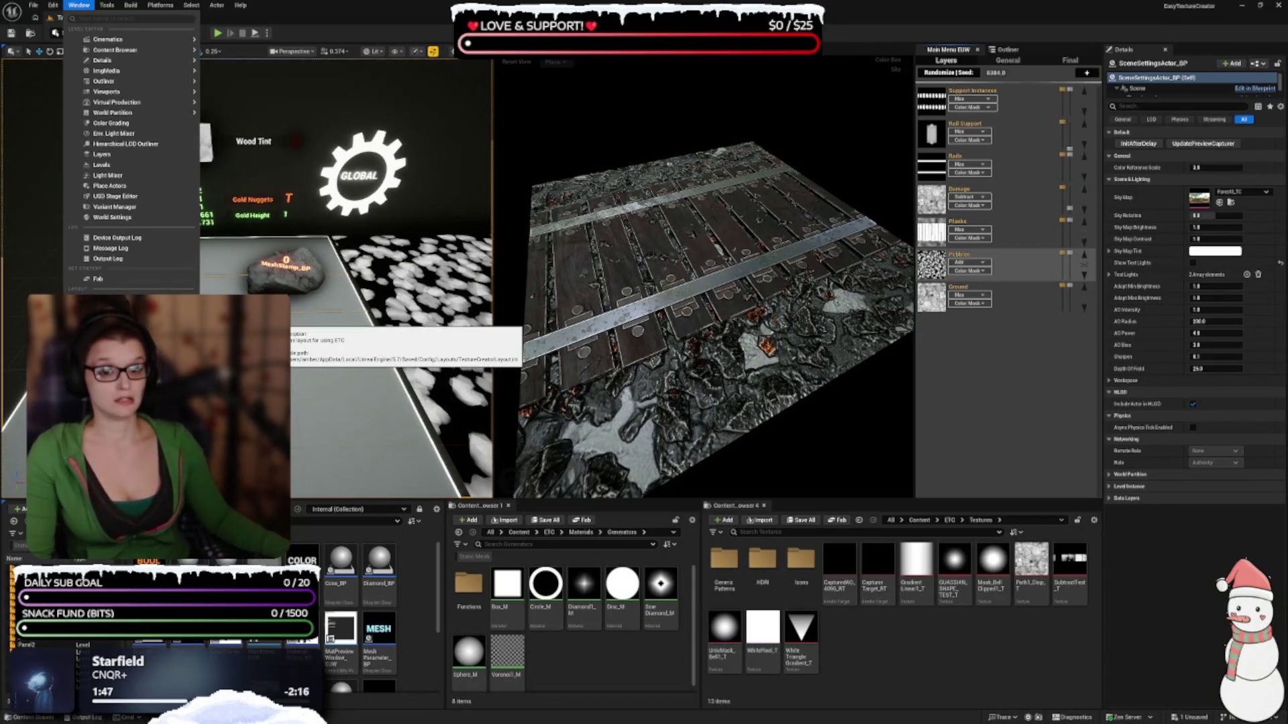
click(268, 321)
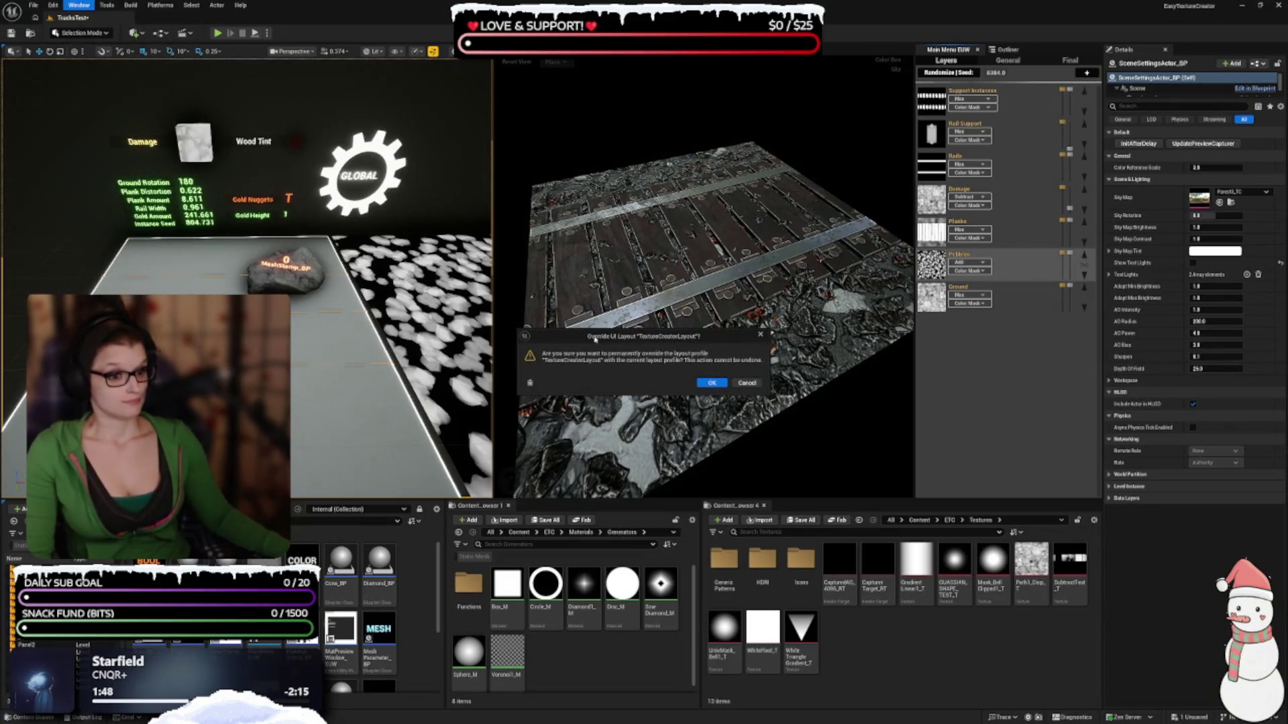
click(713, 384)
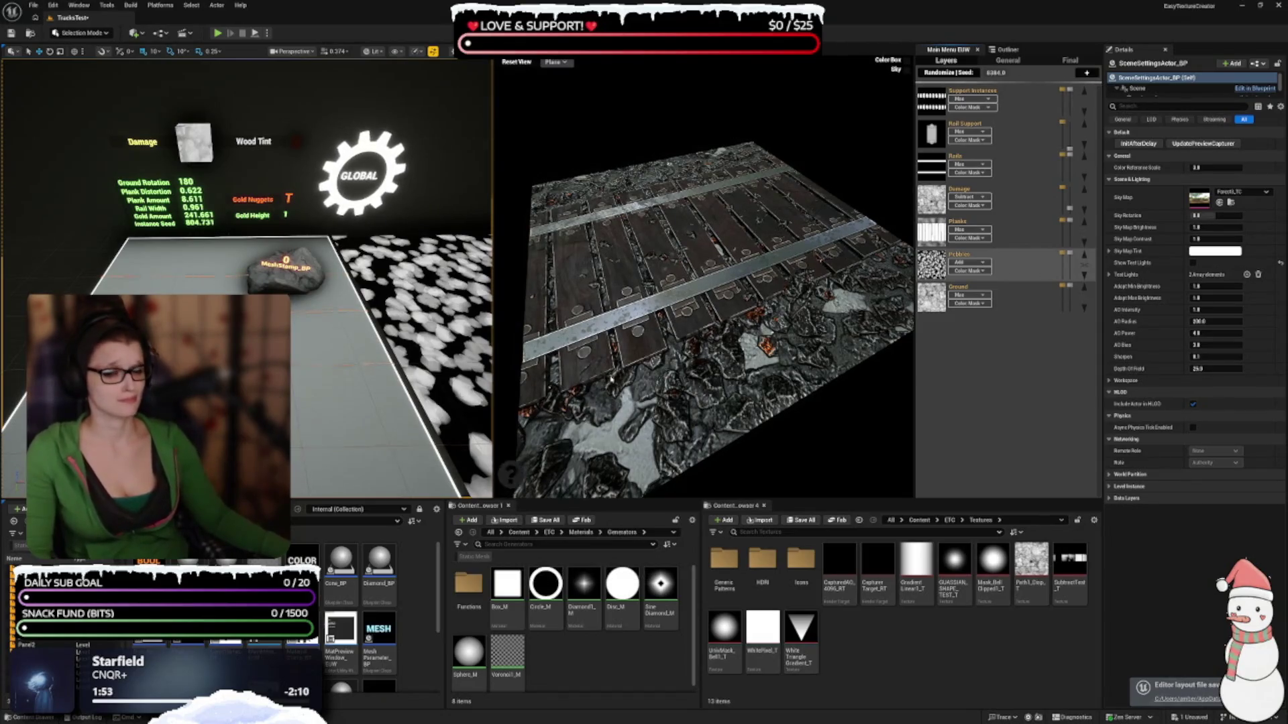
Orbit the preview to view the track from another angle and bring up the sky map choices
scroll(658, 340, down, 3)
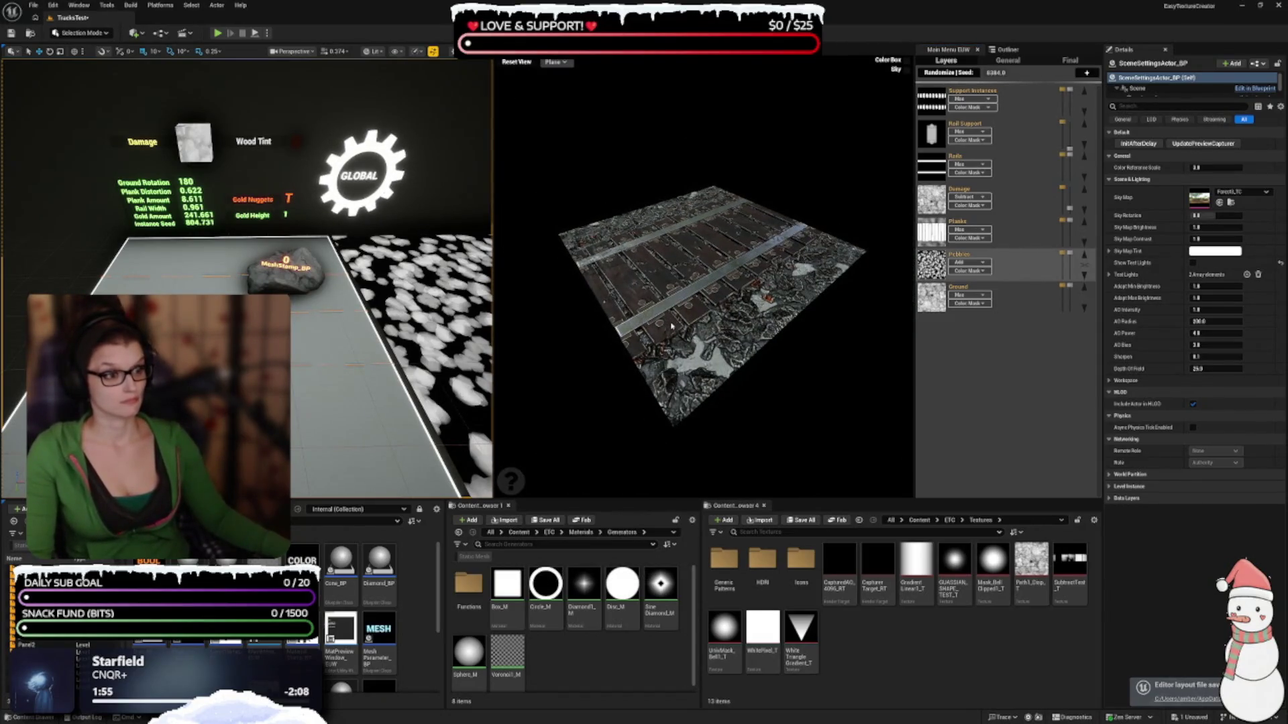
scroll(671, 325, up, 5)
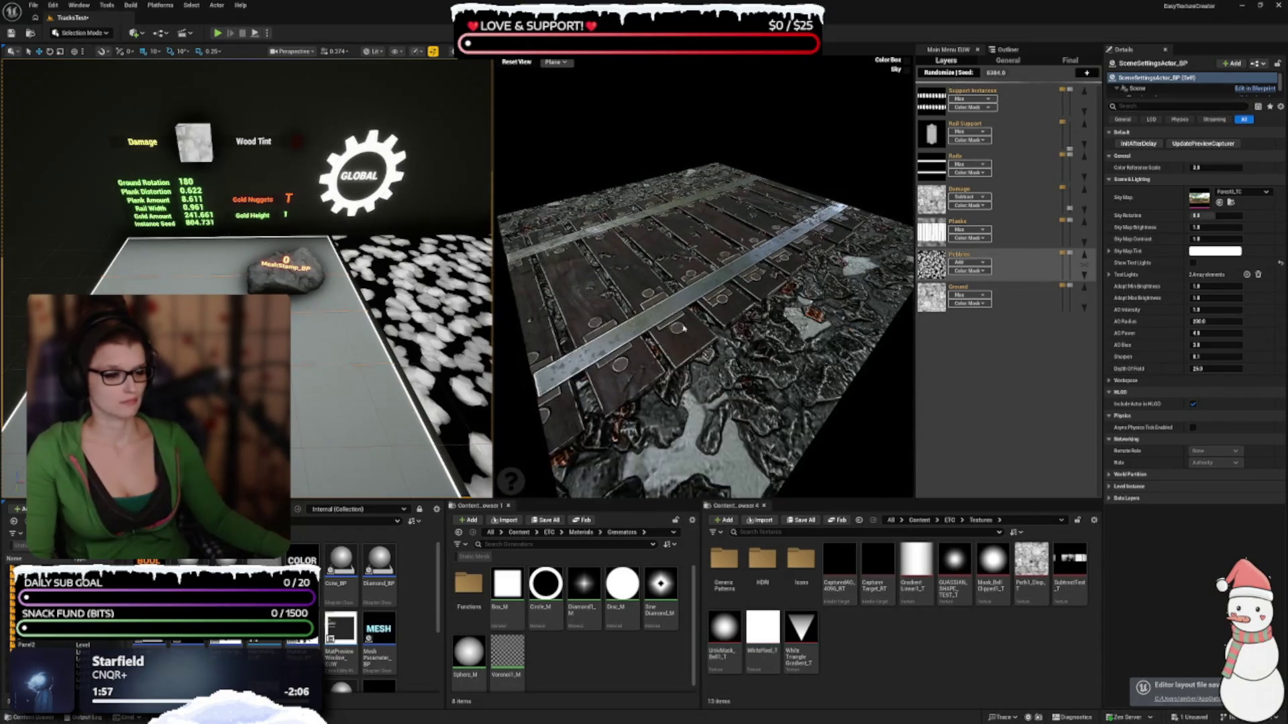
mouse_move(684, 339)
mouse_down()
mouse_move(542, 334)
mouse_move(588, 256)
mouse_move(685, 334)
mouse_up()
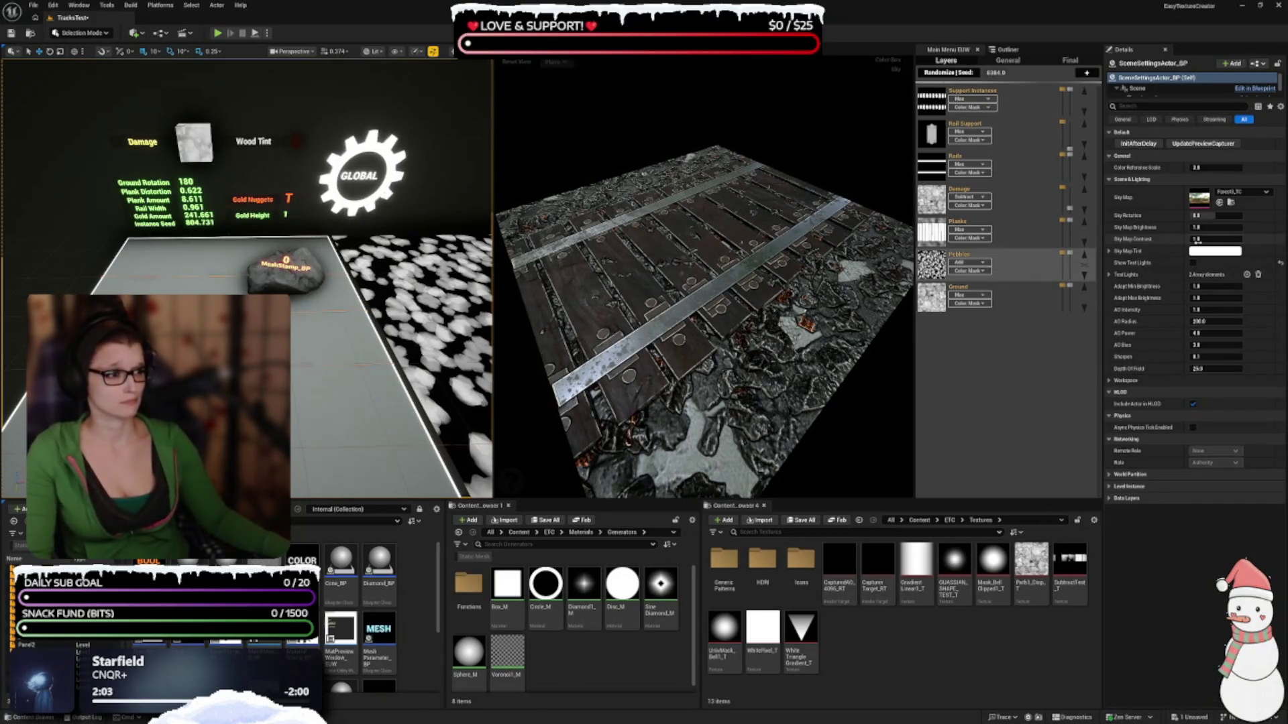
mouse_move(1055, 168)
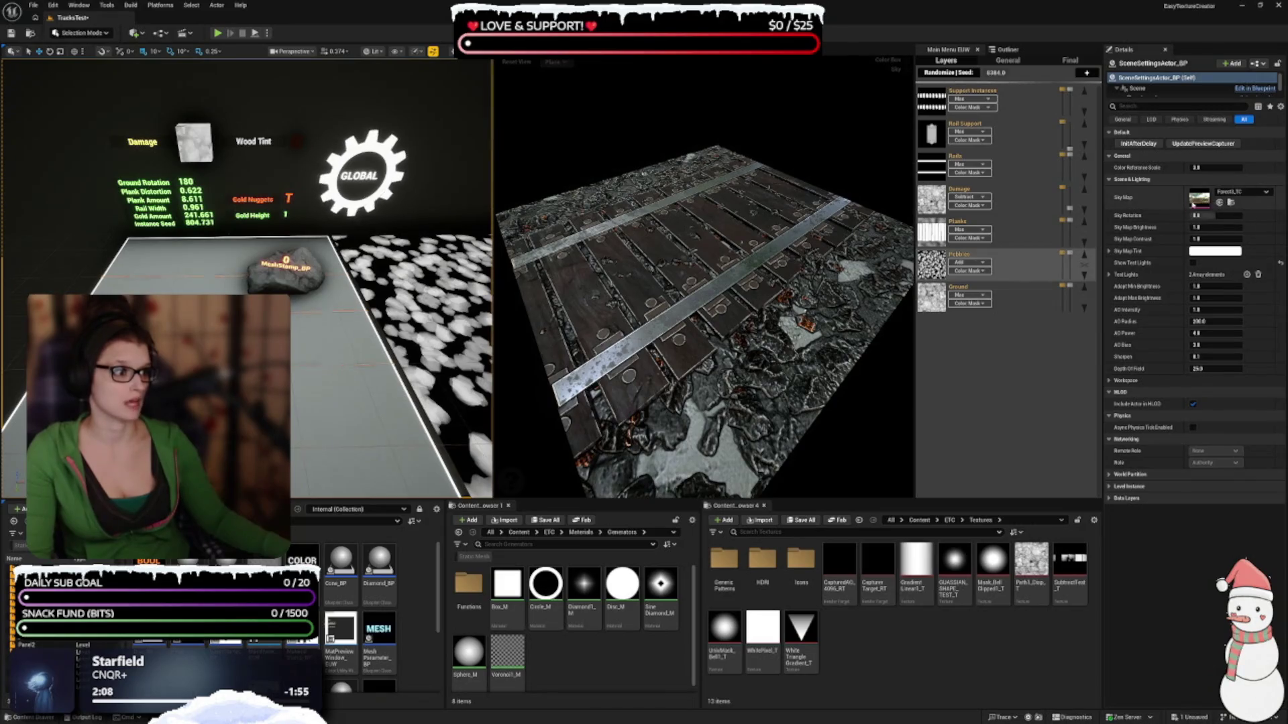
click(1239, 195)
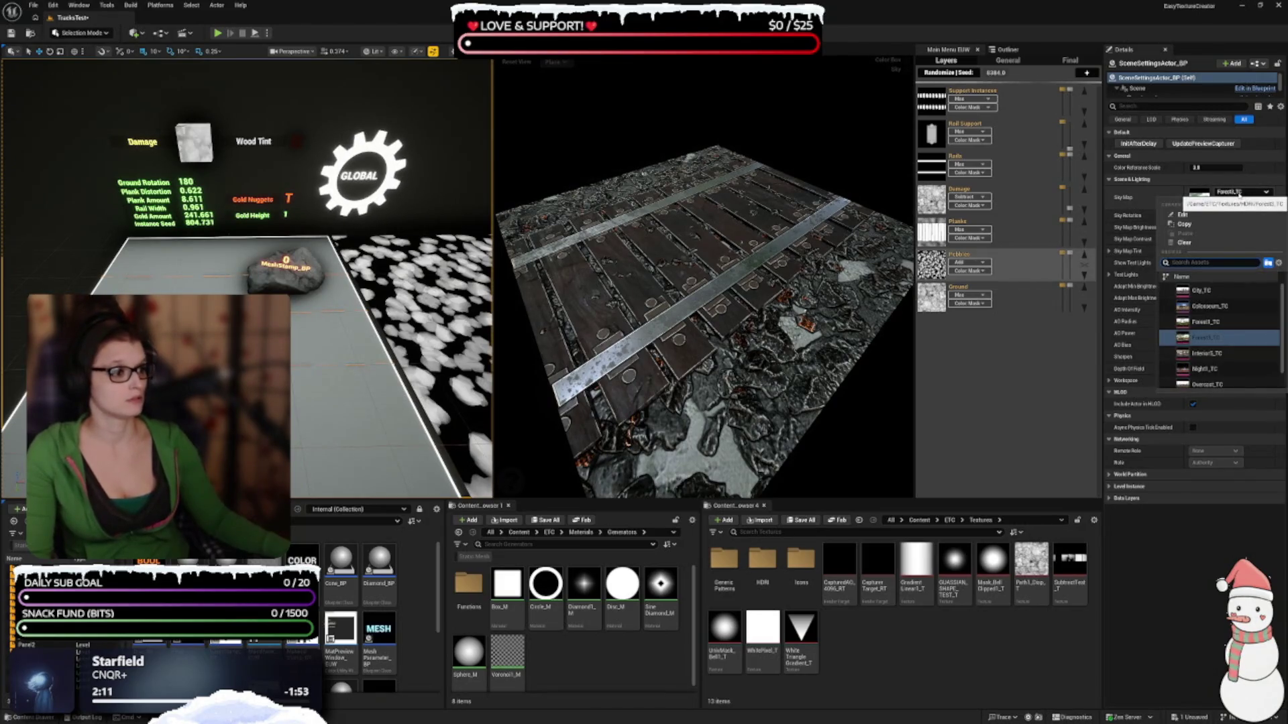
Preview the City_TC, Colosseum_TC, Interior1_TC and Night1_TC sky maps on the track
scroll(1224, 355, down, 1)
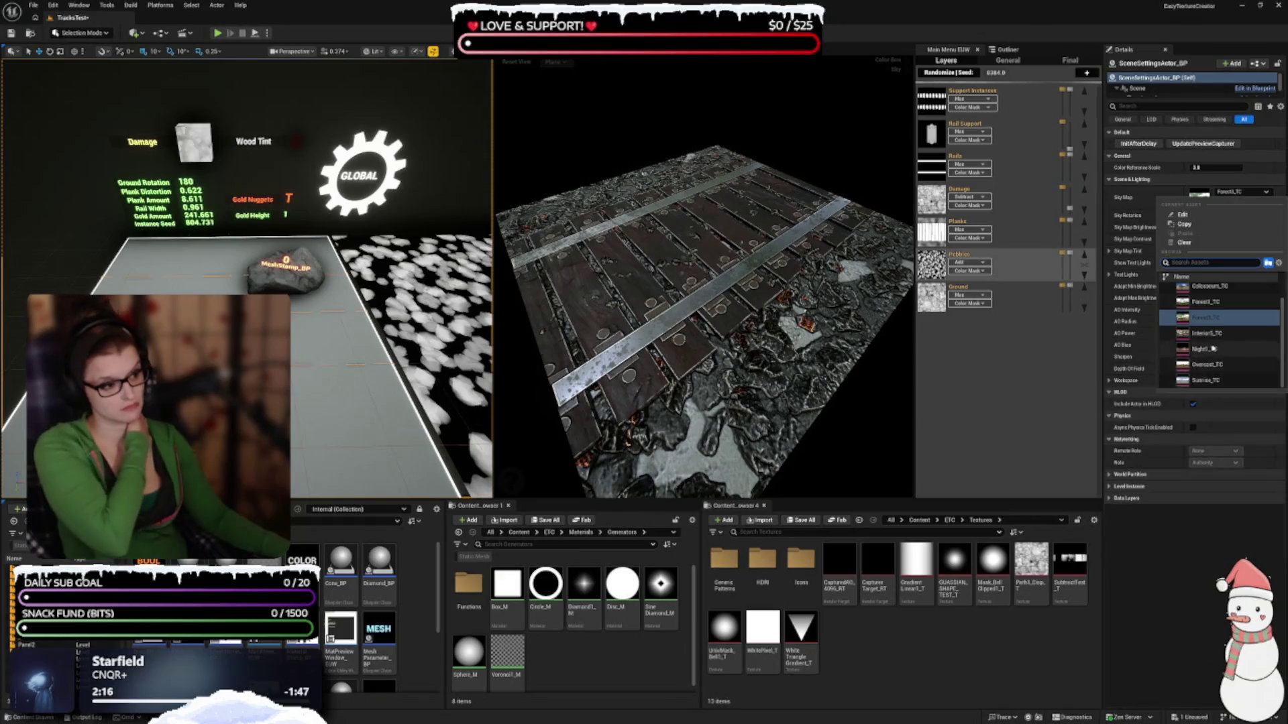
scroll(1215, 336, up, 1)
click(1209, 316)
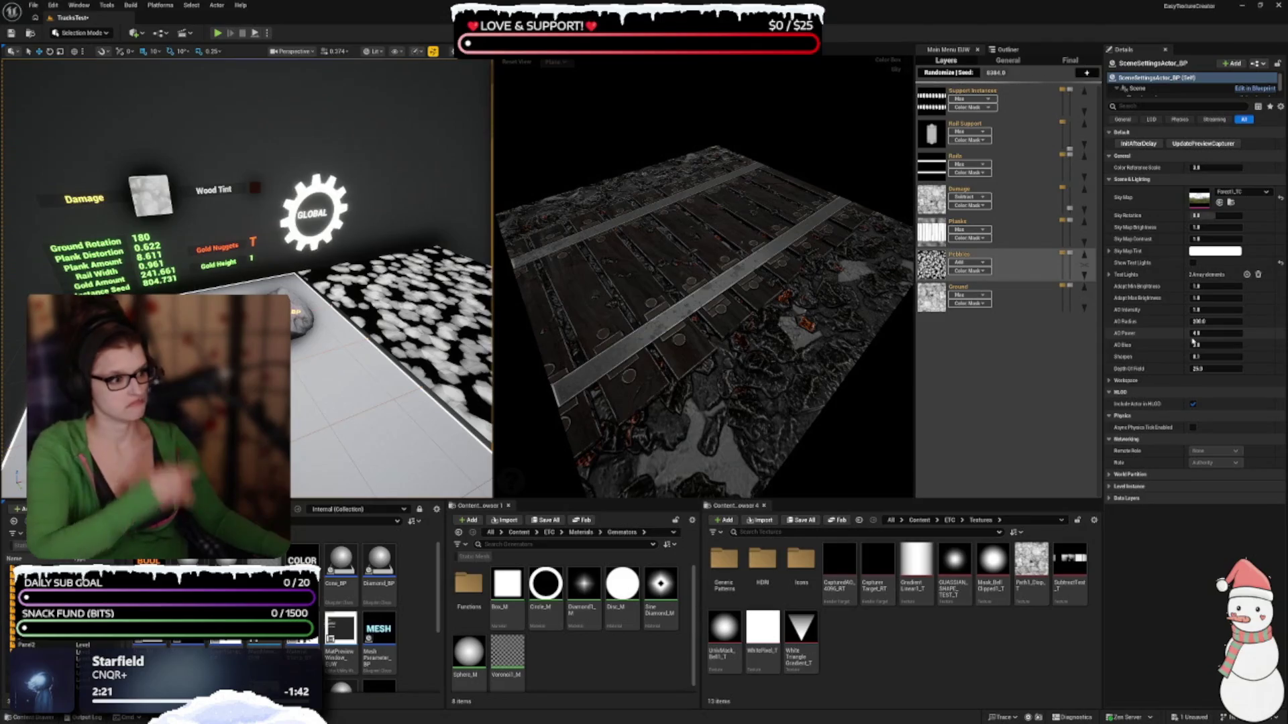
click(1231, 193)
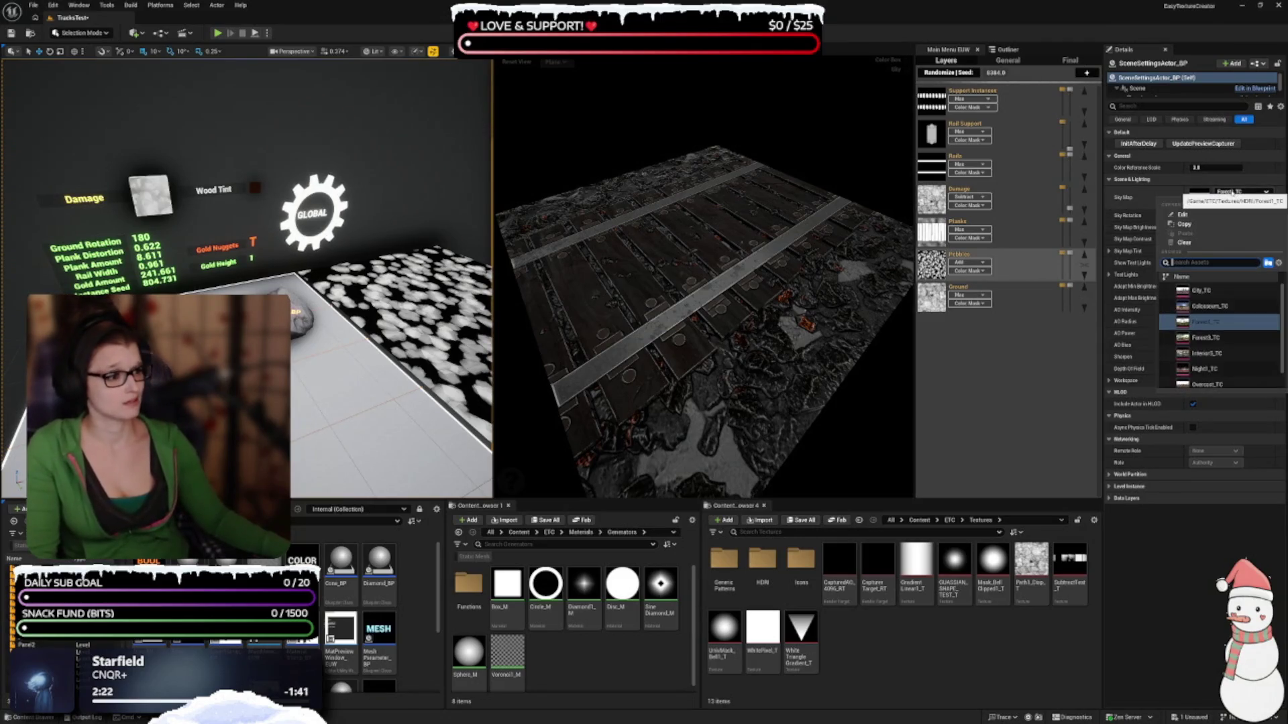
click(1226, 293)
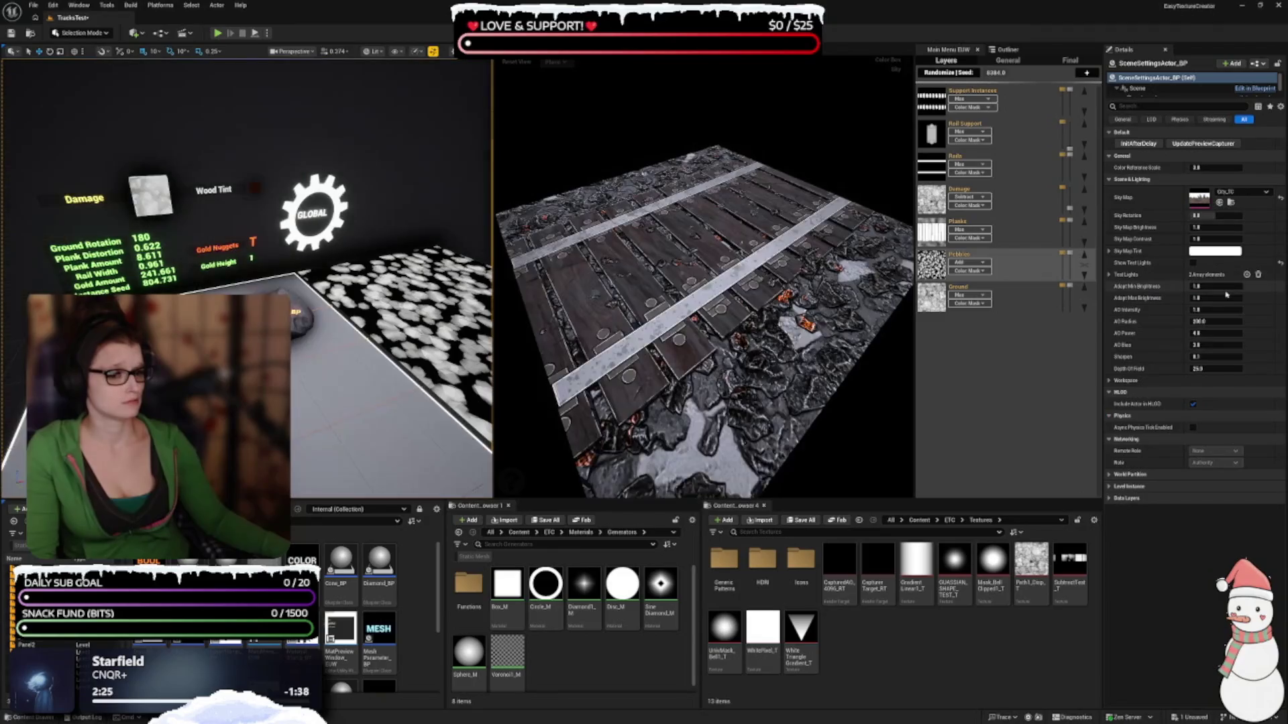
click(1231, 192)
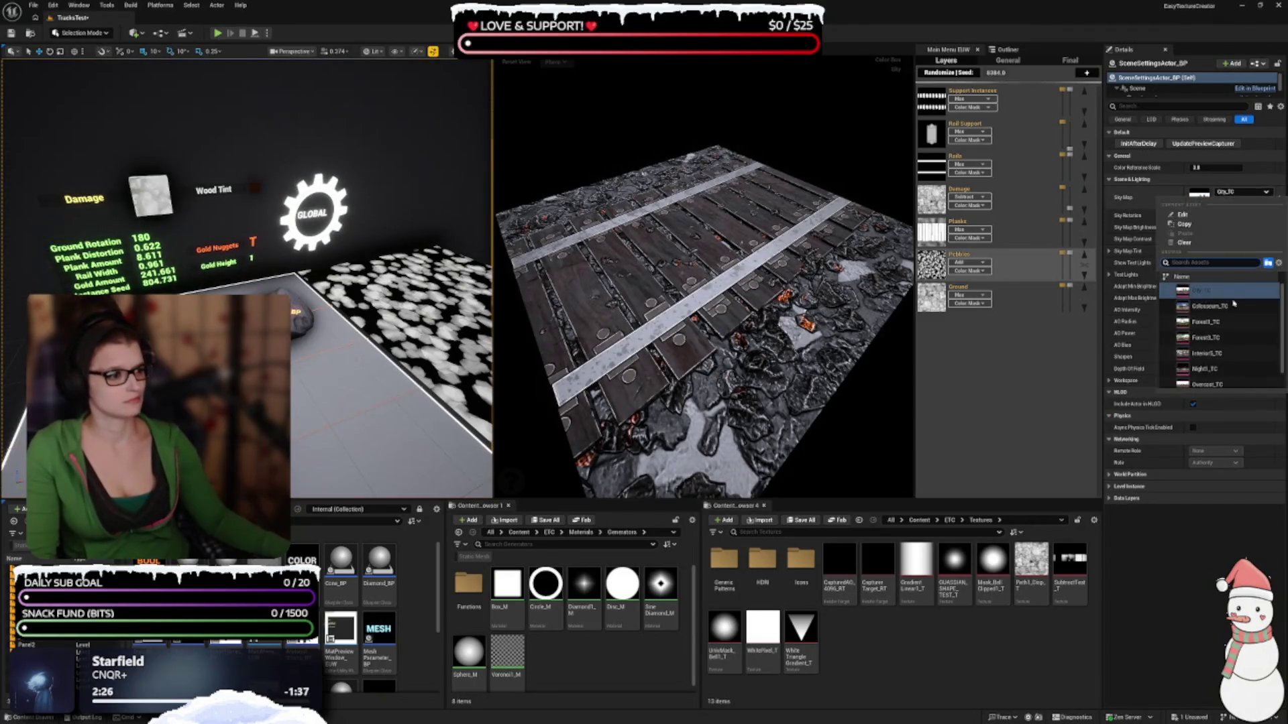
click(1231, 307)
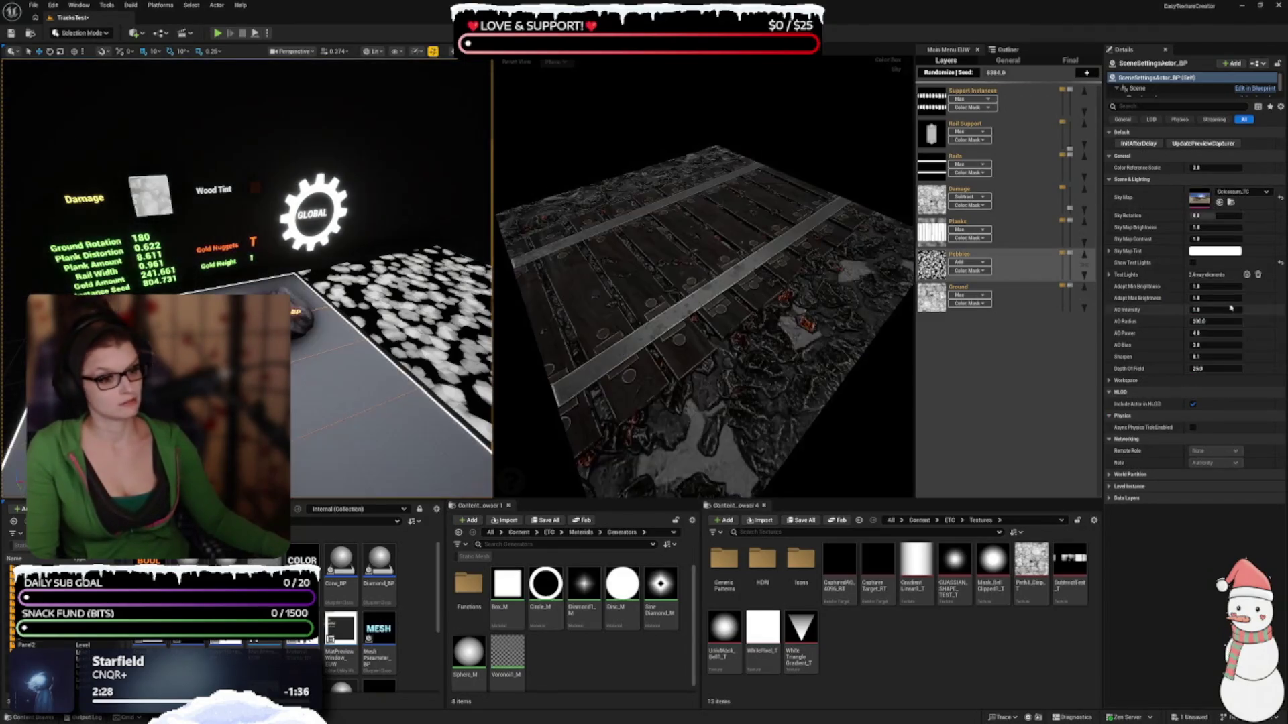
click(1234, 195)
scroll(1226, 332, down, 1)
click(1232, 340)
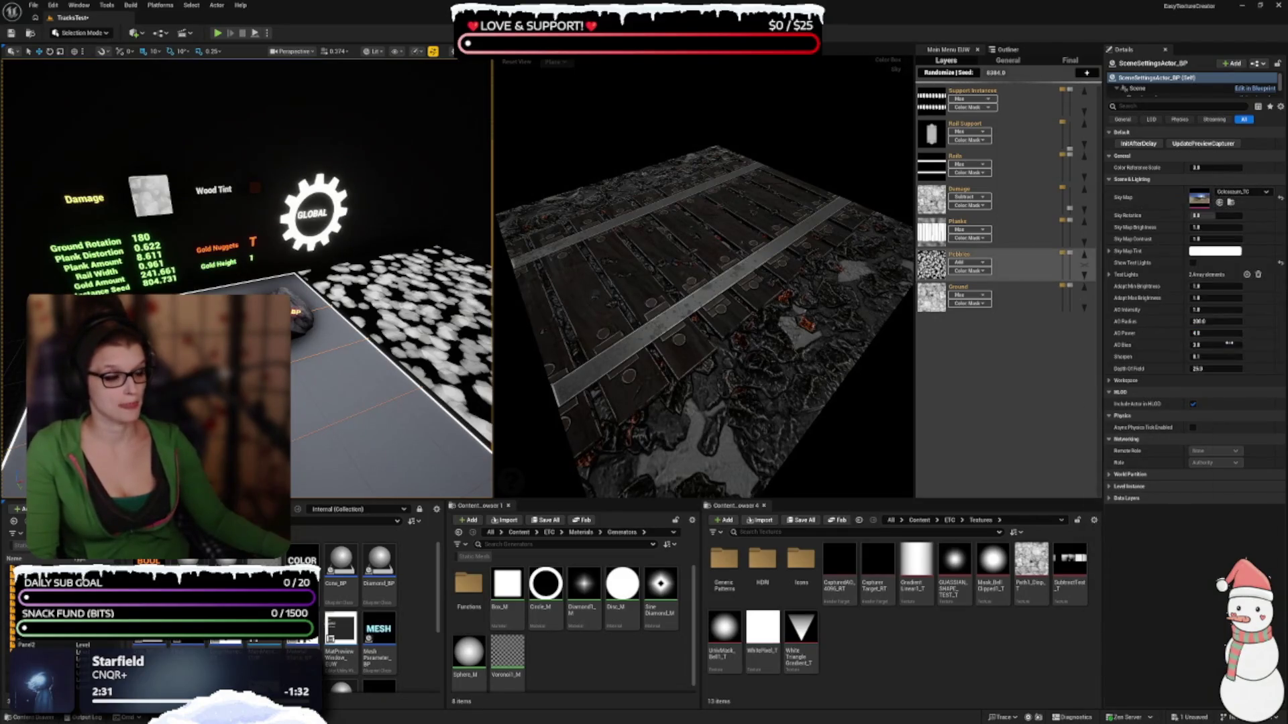
click(1238, 192)
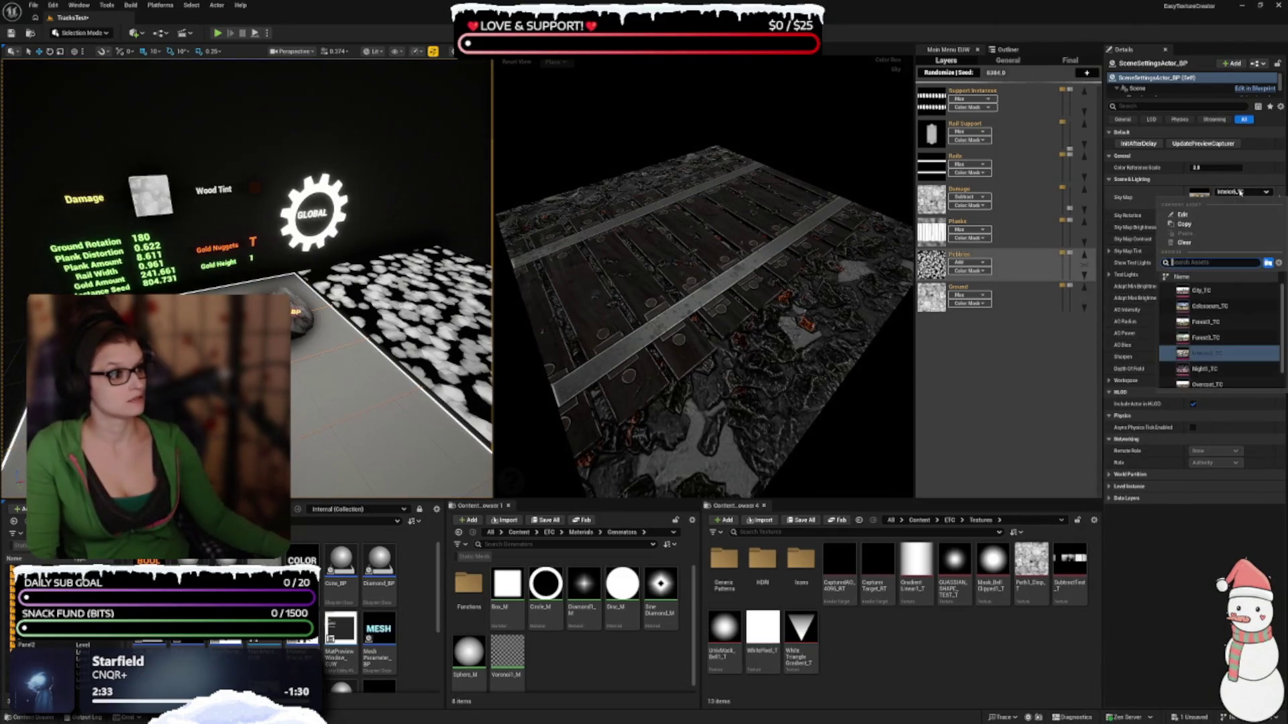
click(1231, 369)
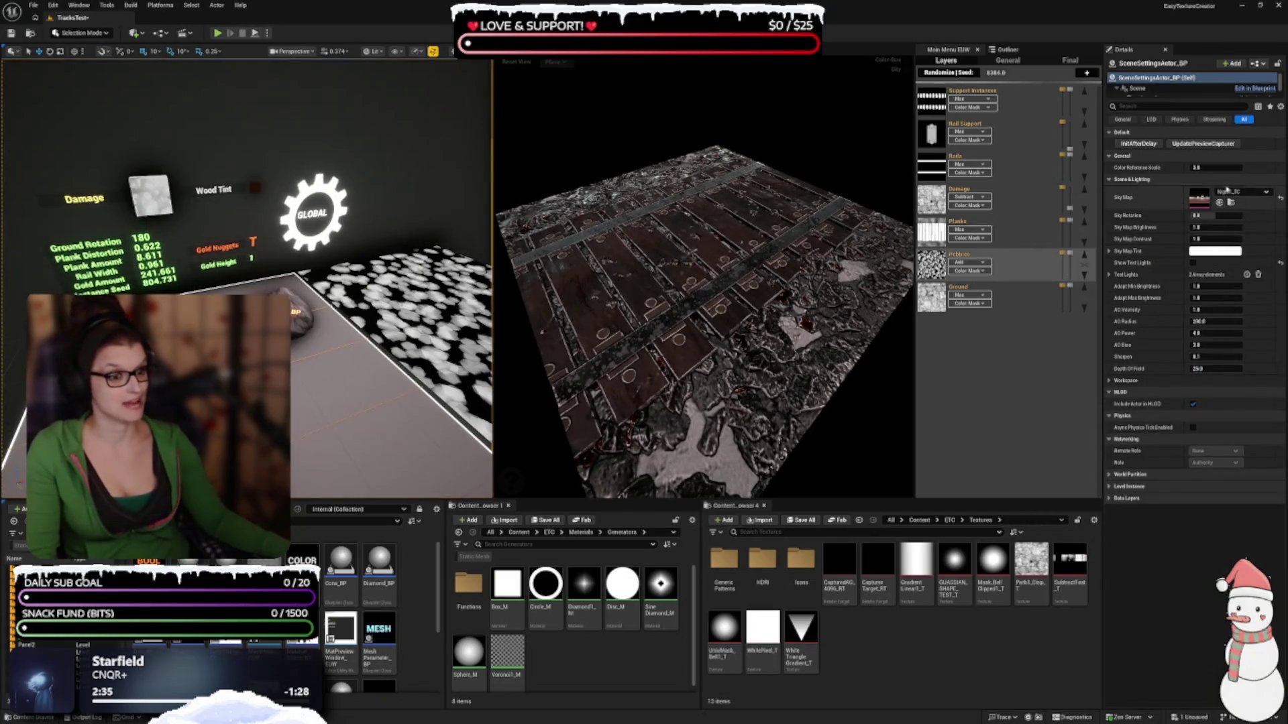
Compare Overcast_TC against Forest3_TC, settling on the Overcast_TC sky map
click(1237, 192)
scroll(1210, 351, down, 1)
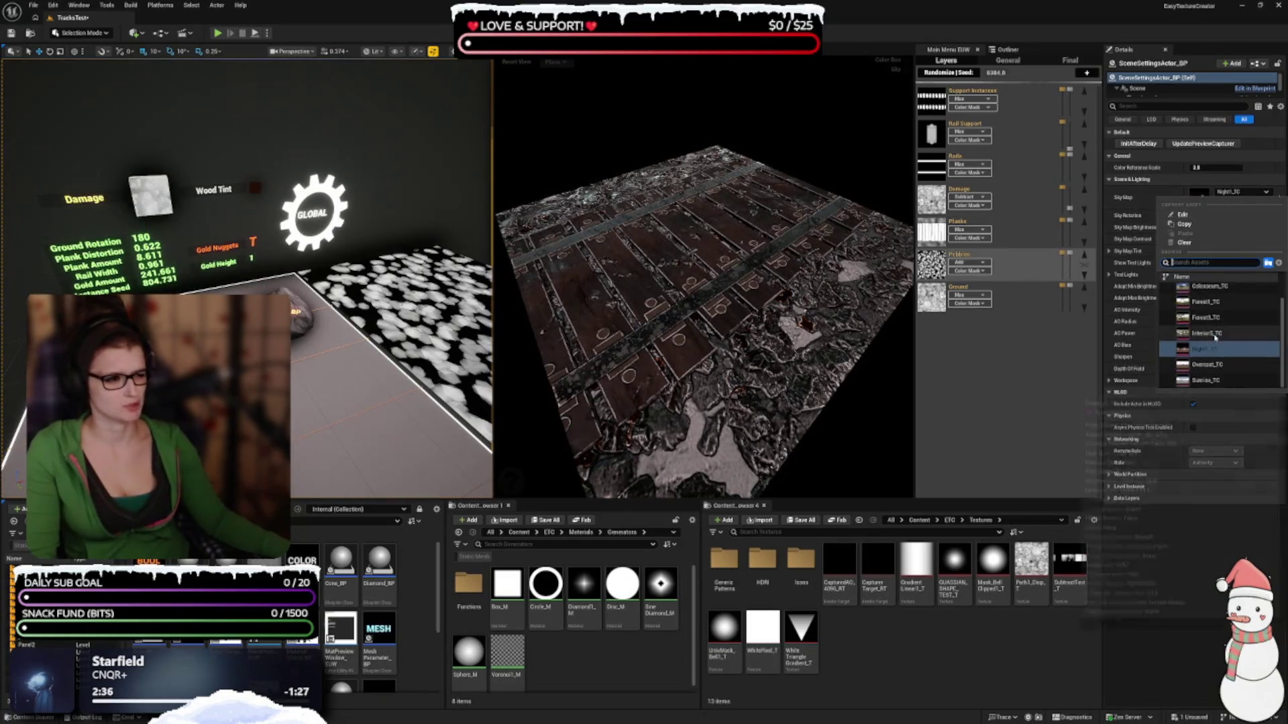
click(1212, 362)
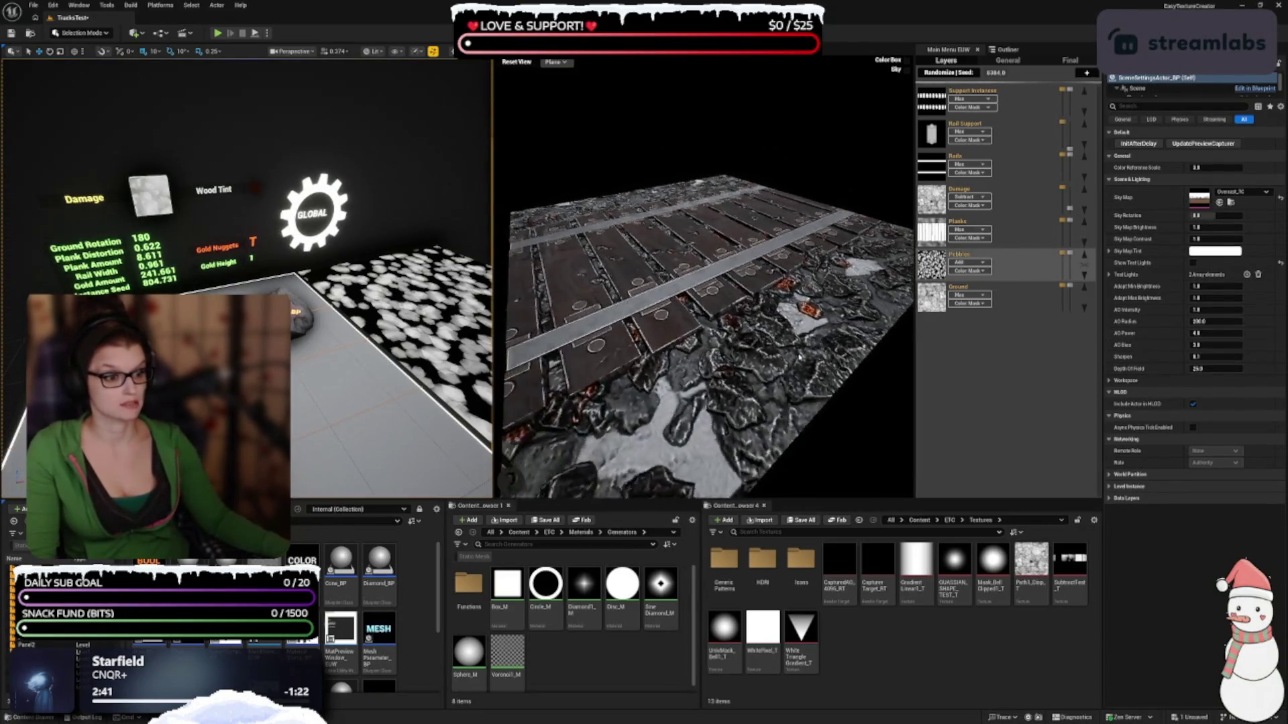
scroll(417, 365, down, 5)
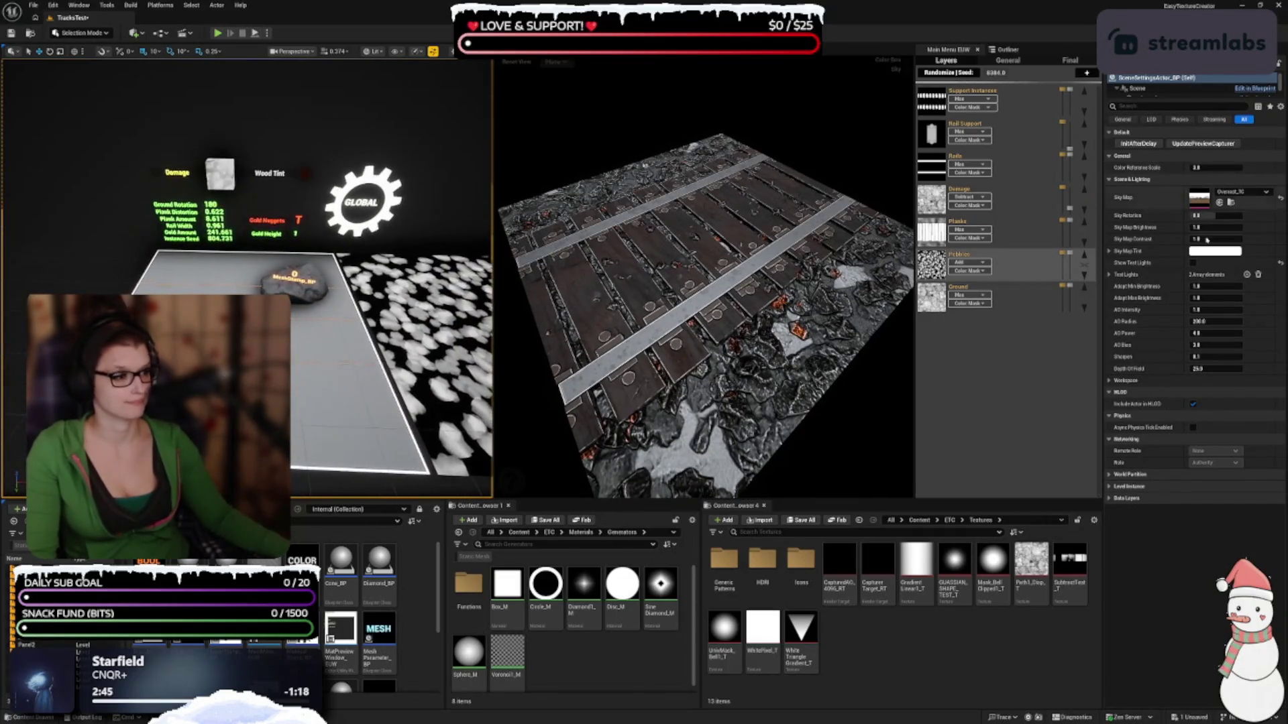
click(1265, 194)
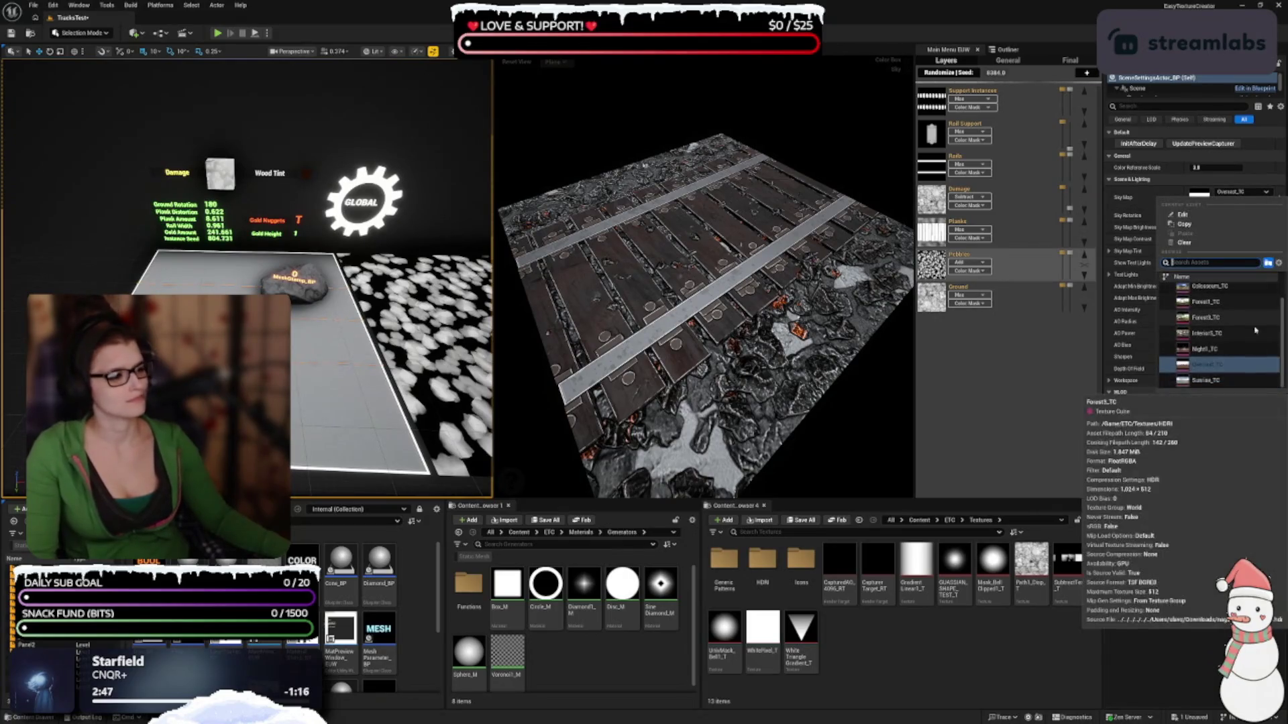
click(1208, 376)
scroll(260, 270, up, 3)
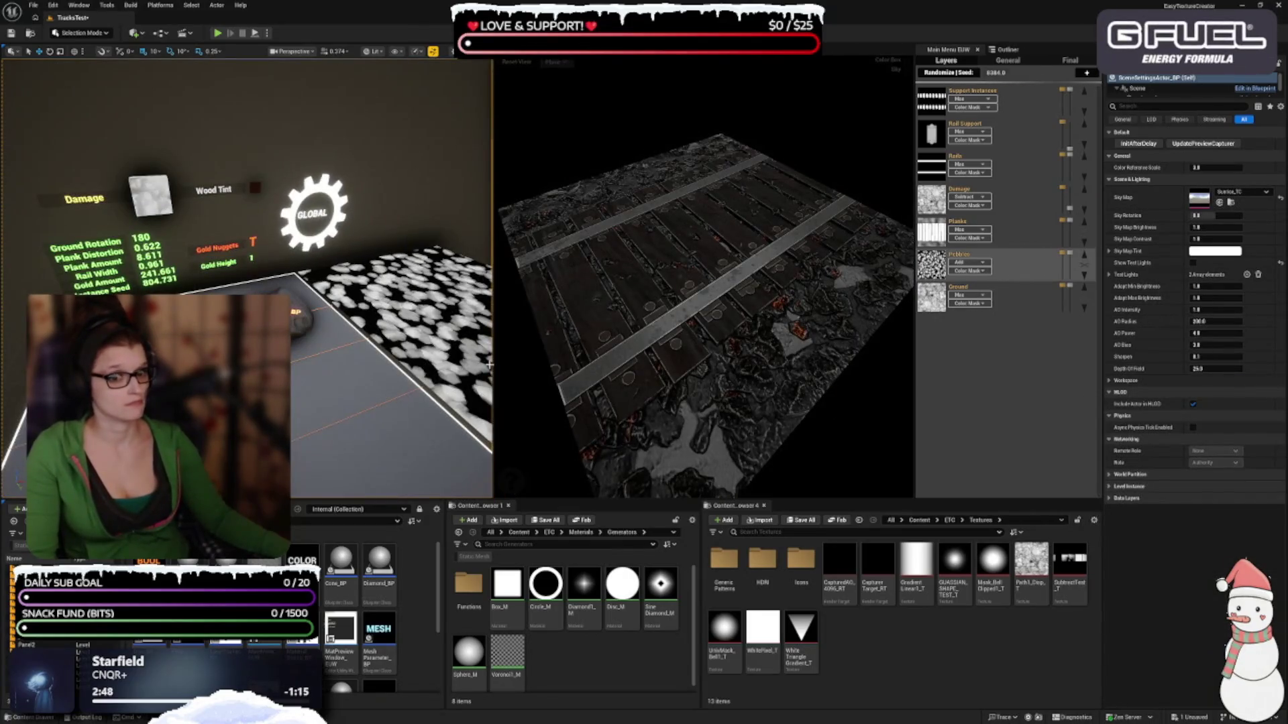
scroll(260, 271, up, 3)
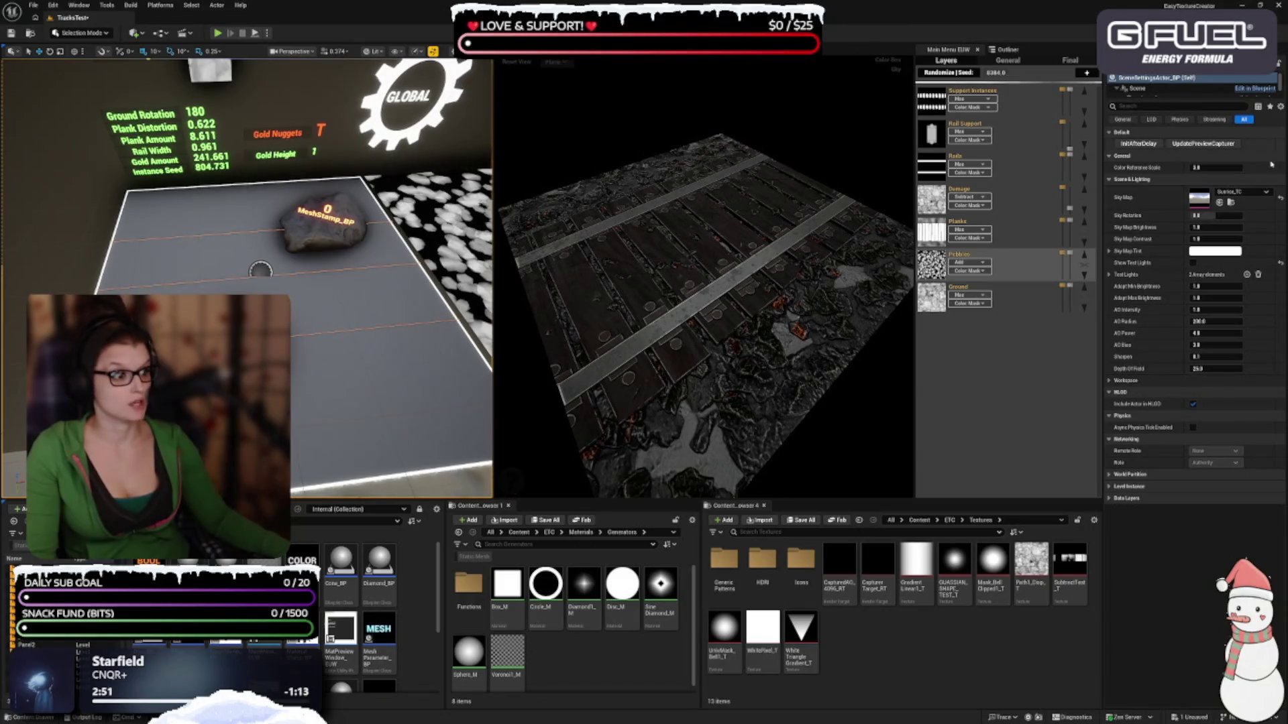
click(1232, 193)
click(1204, 317)
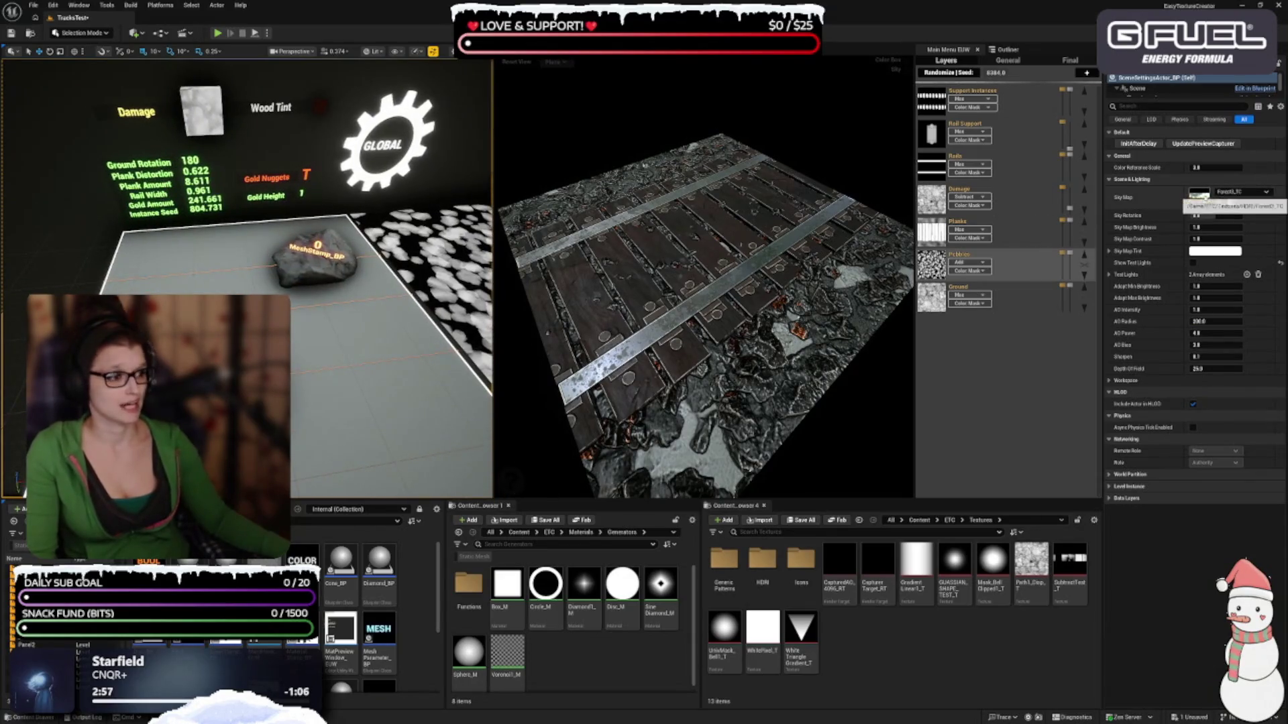
click(1249, 194)
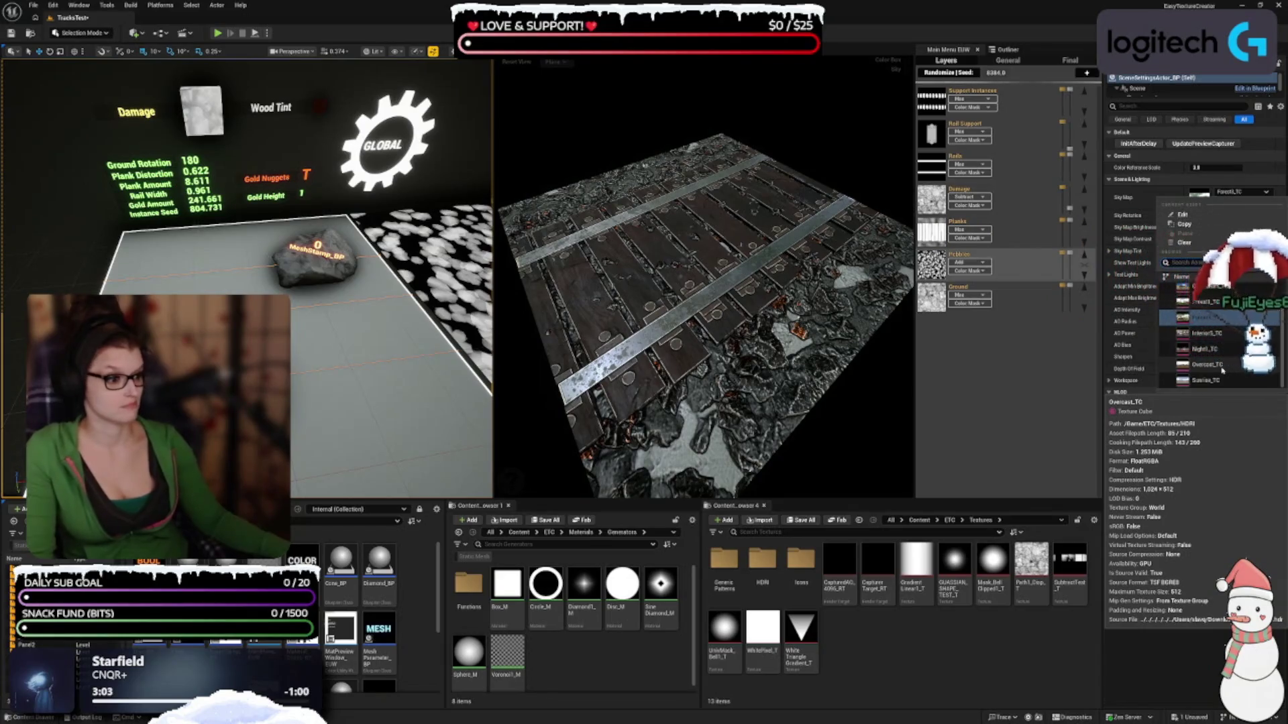
click(1207, 364)
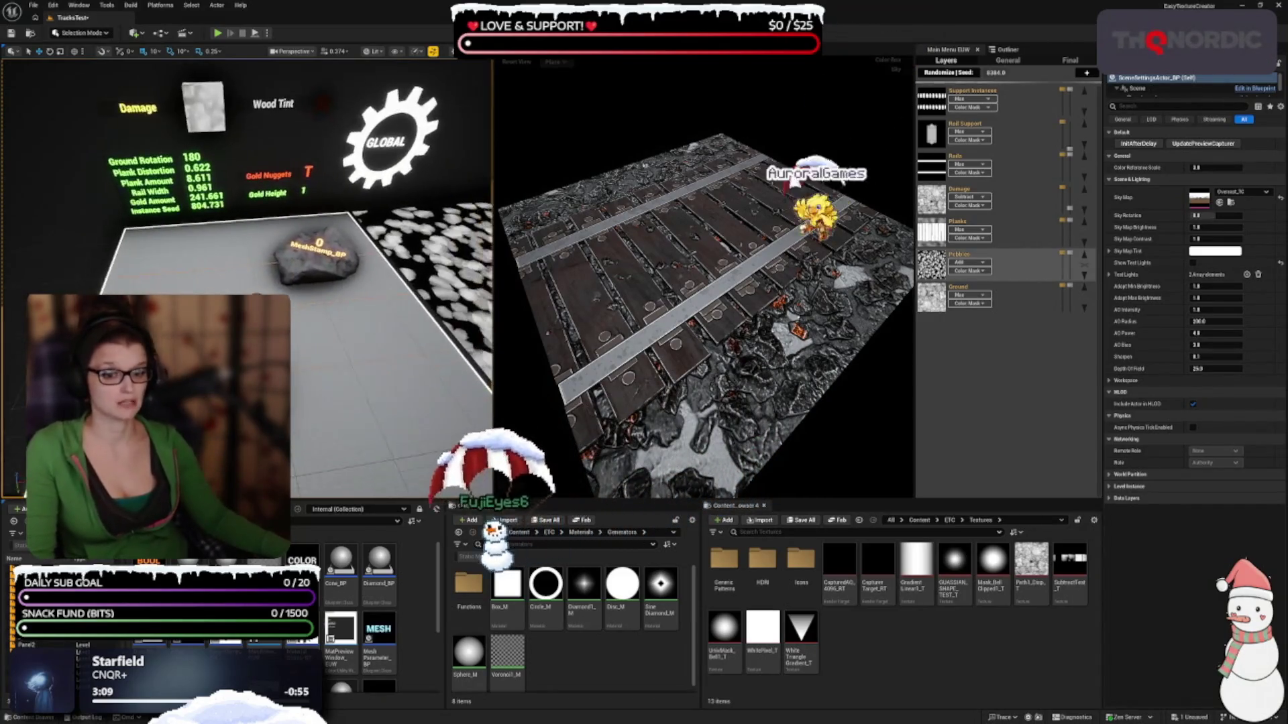
Test Sky Map Brightness at 0.5, 1.5 and 1.25, leaving it at 1
mouse_move(497, 342)
mouse_down()
mouse_move(823, 285)
mouse_move(804, 320)
mouse_up()
scroll(805, 320, up, 2)
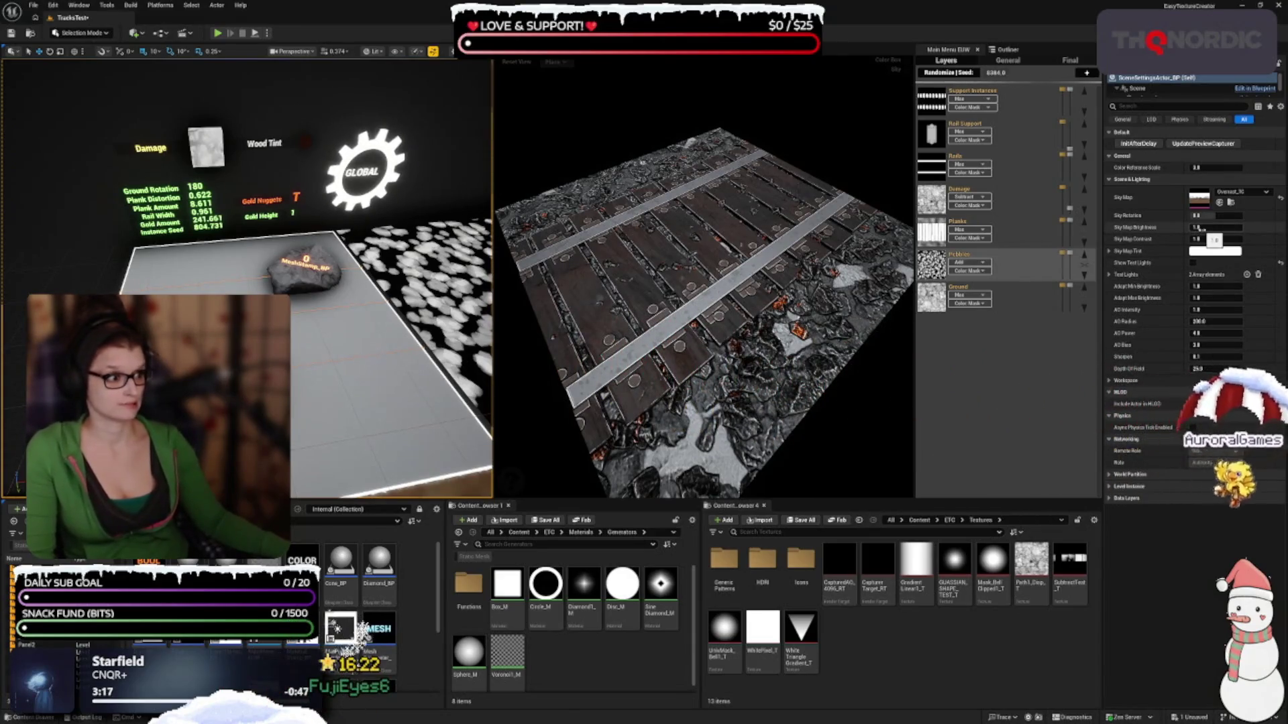
click(1238, 227)
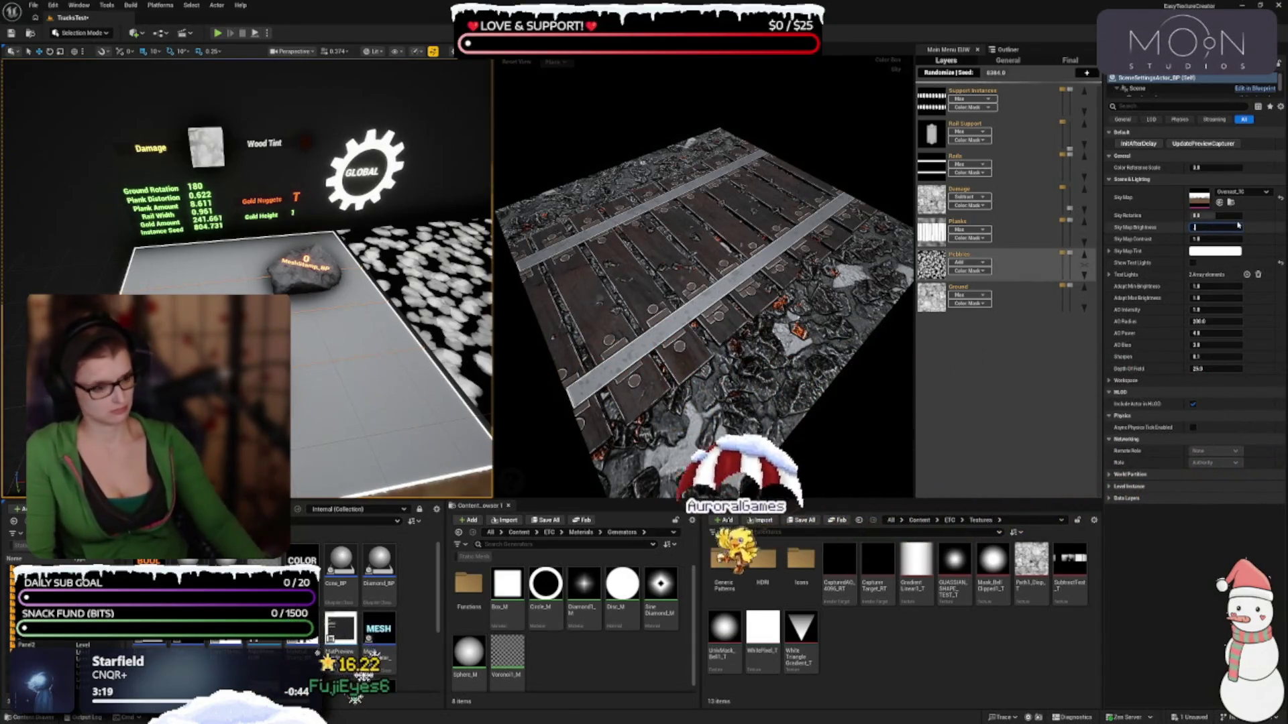
text(0.5)
key(Return)
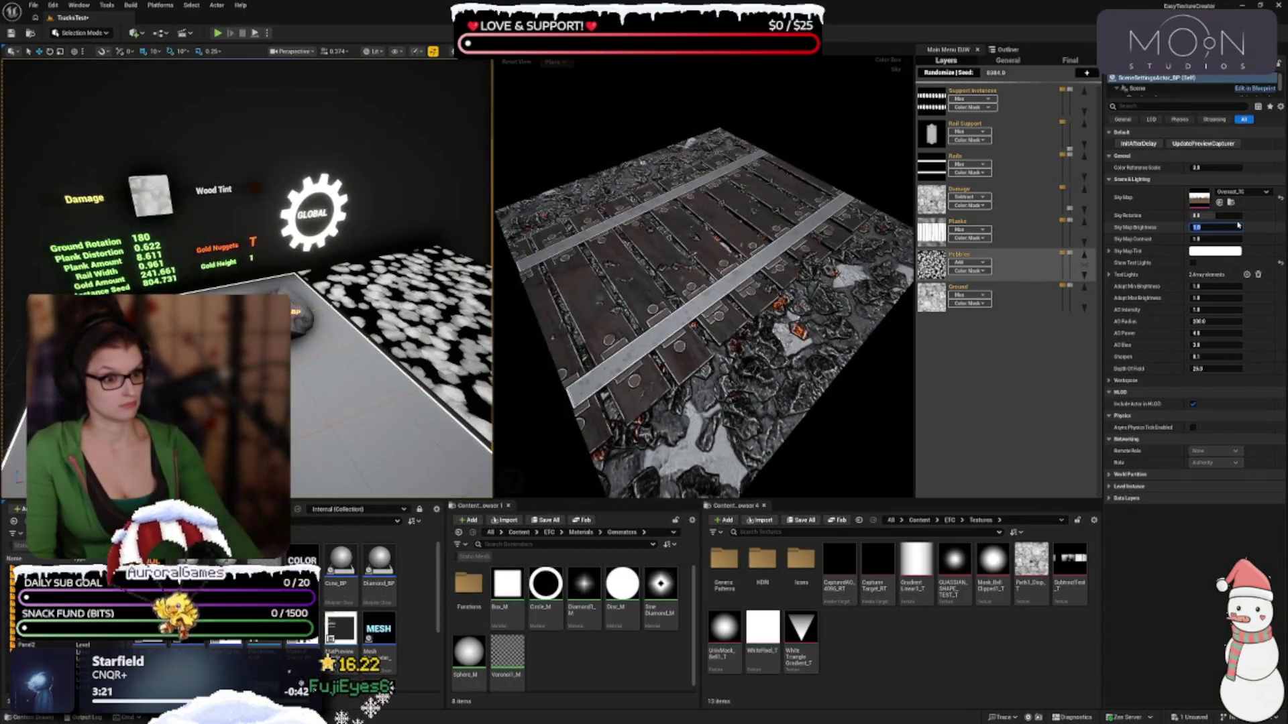
text(1.5)
key(Return)
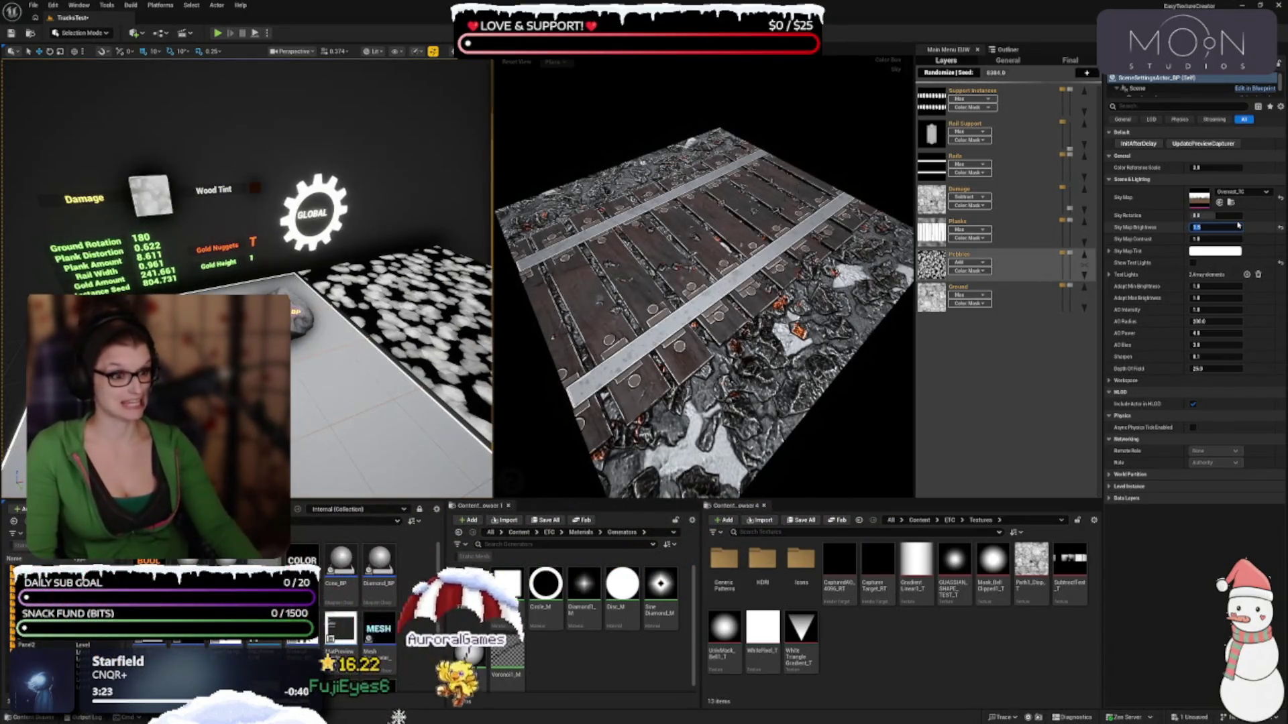
text(1)
key(Return)
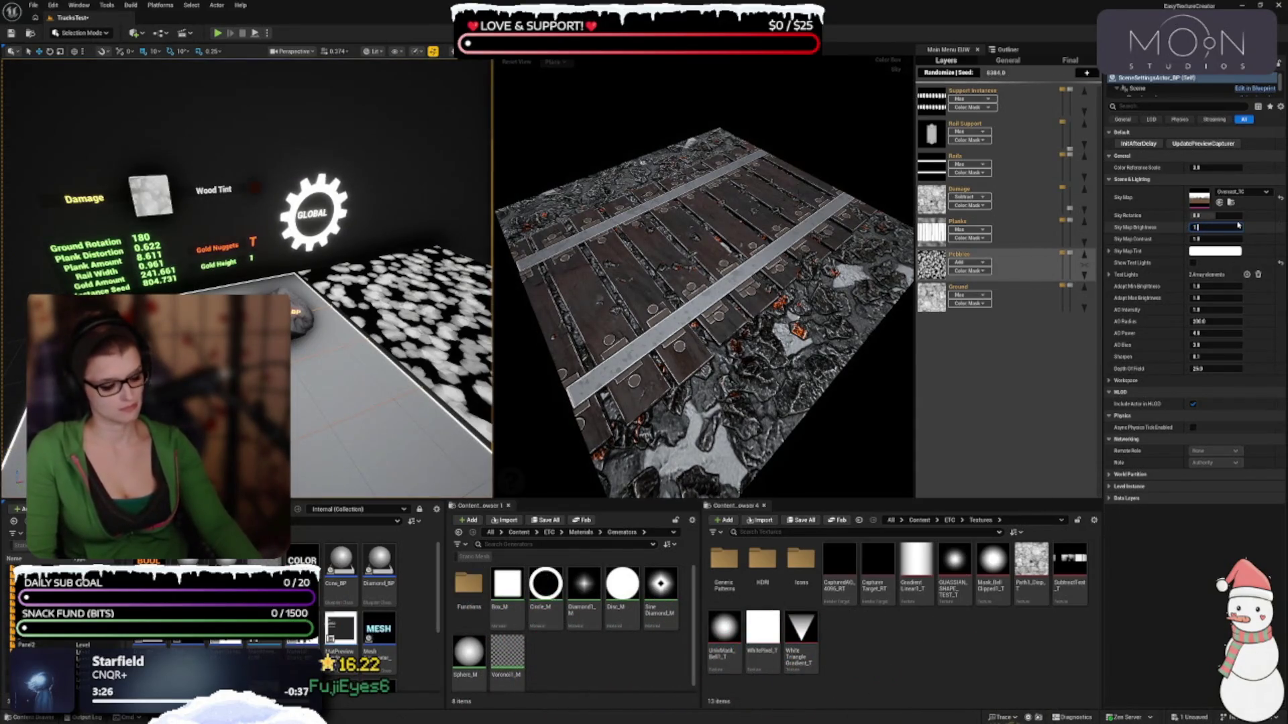
text(1.25)
key(Return)
text(1)
key(Return)
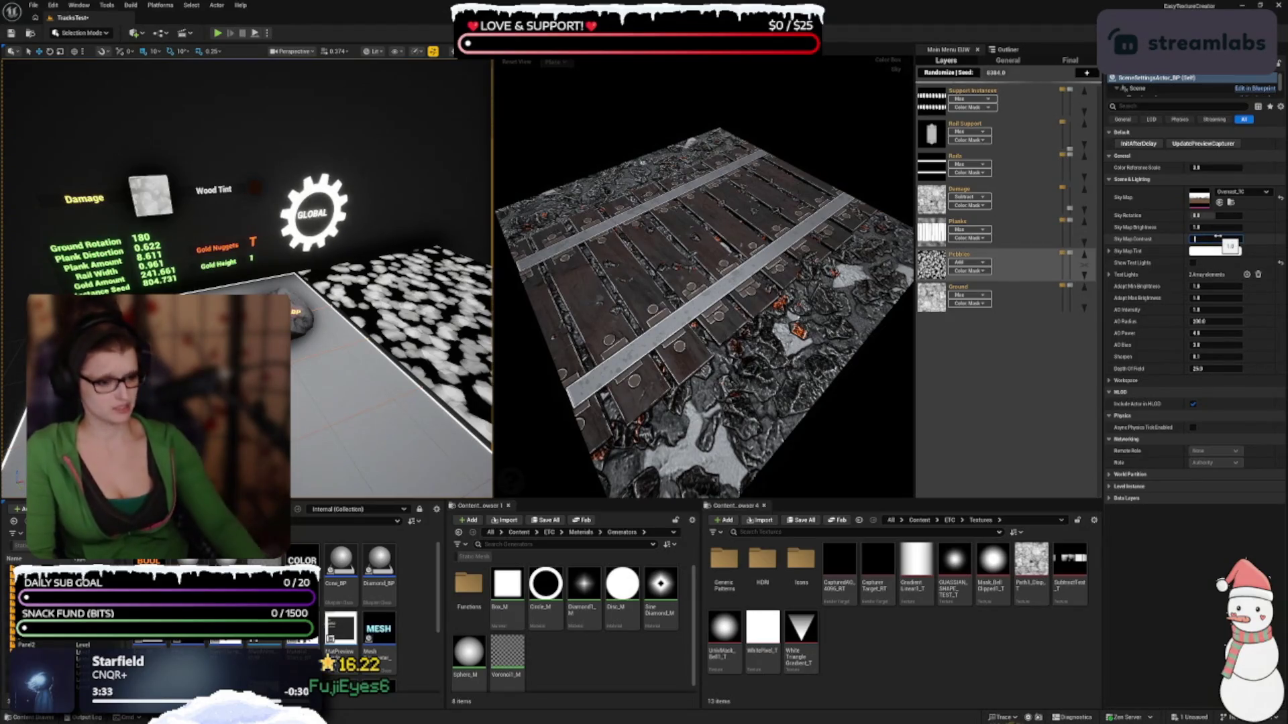
Test Sky Map Contrast at 0.5, return it to 1.0, and set Depth Of Field to 50
text(0.5)
key(Return)
text(1)
key(Return)
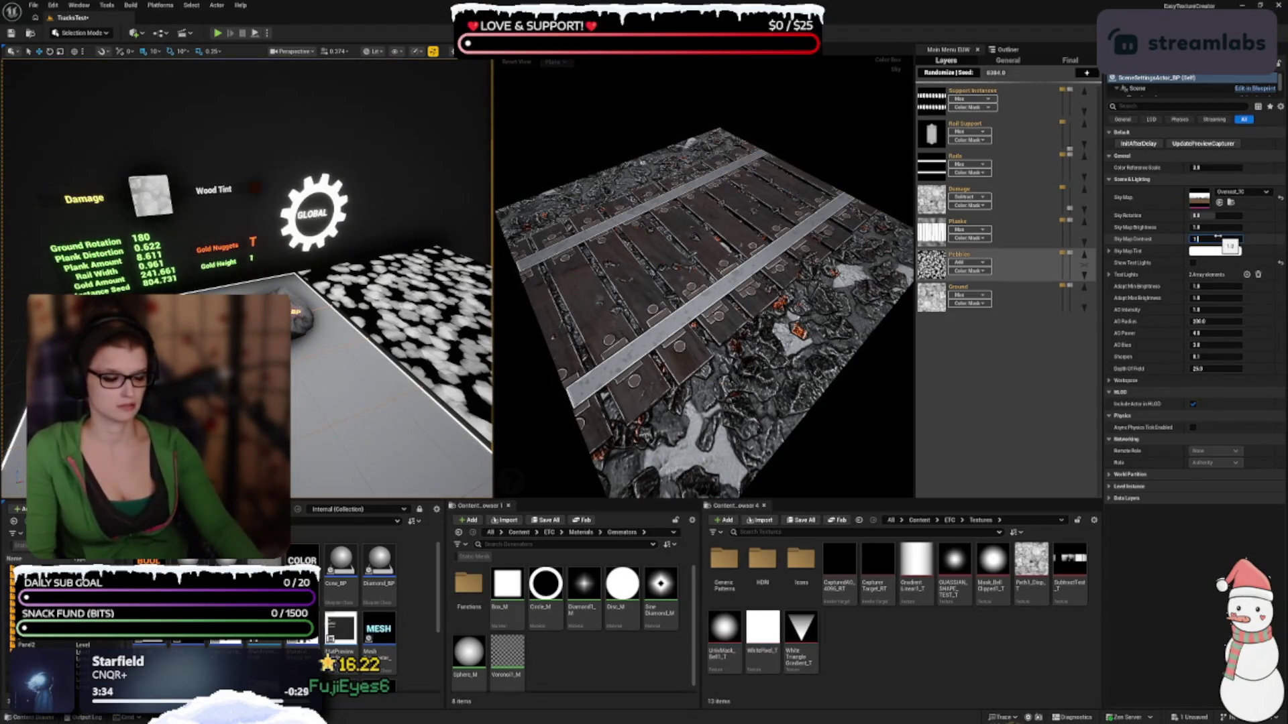
key(Return)
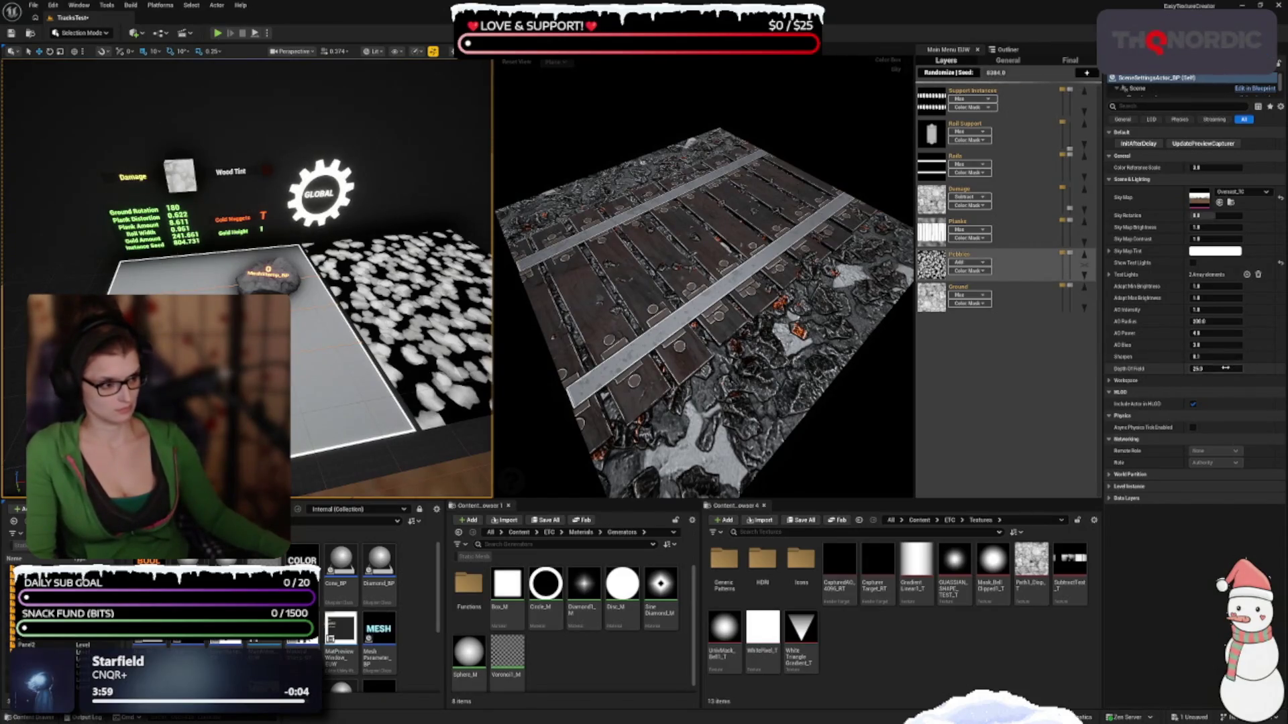
text(5)
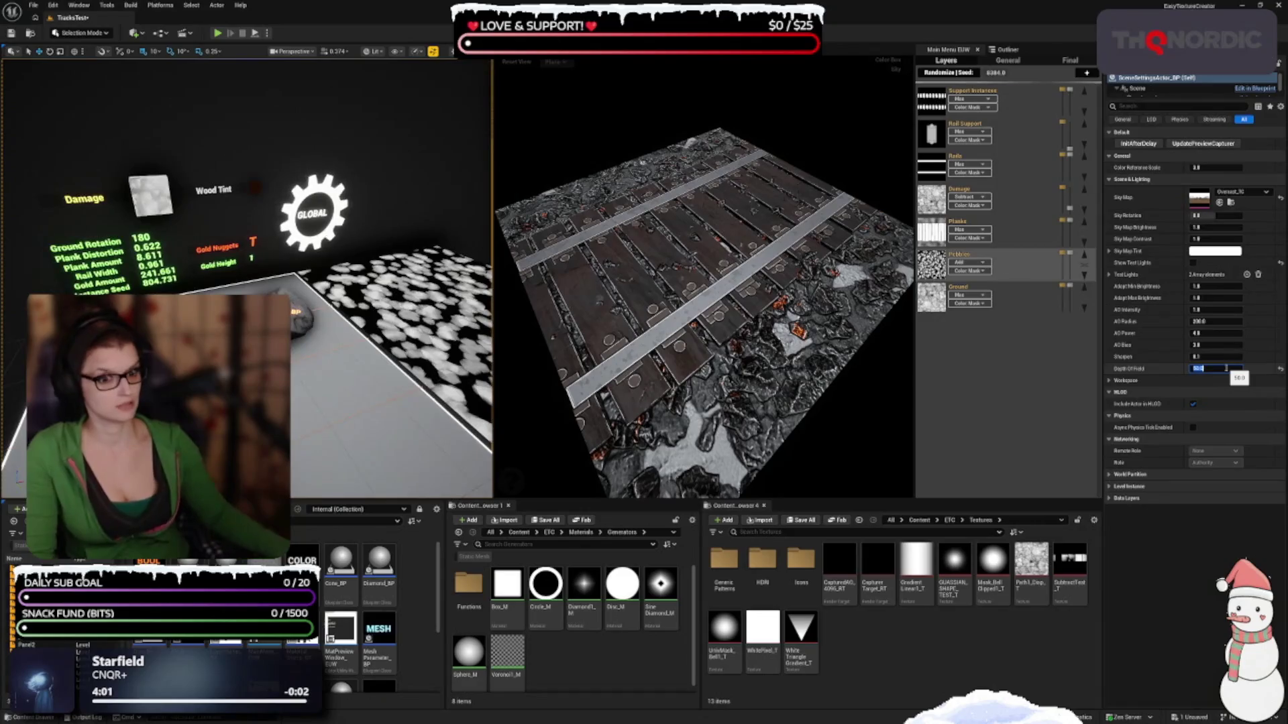
key(Return)
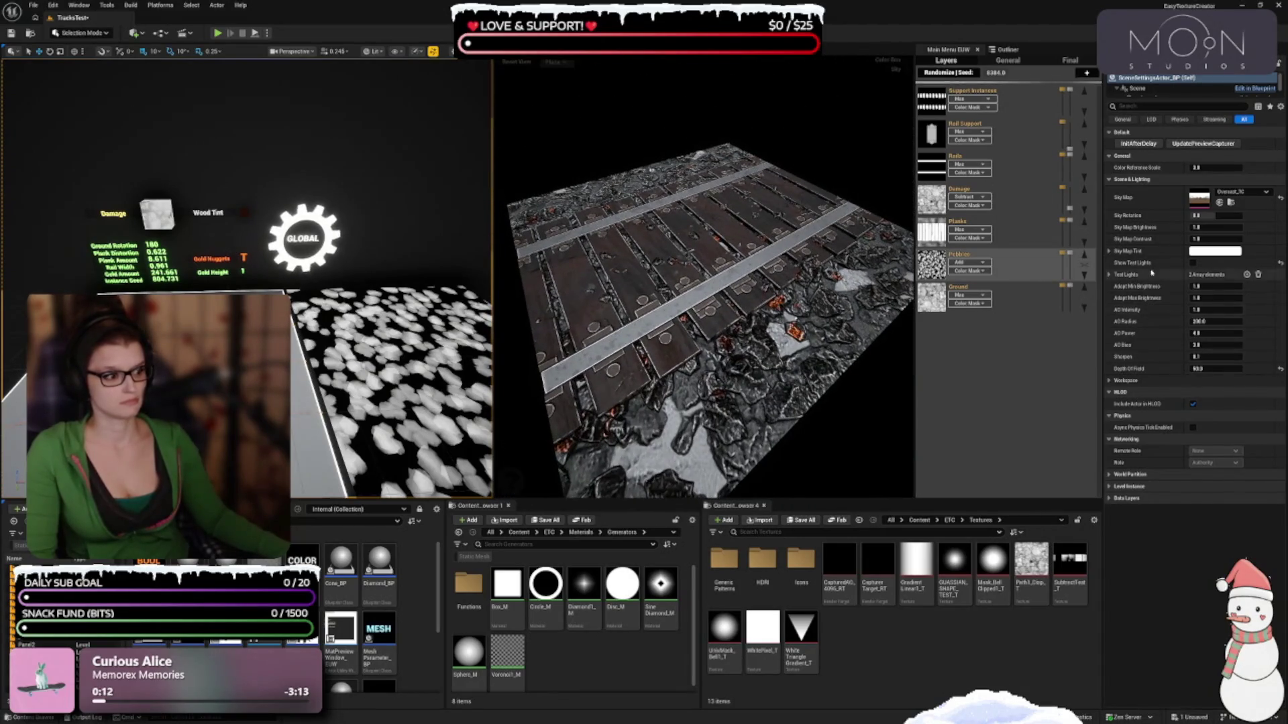
Reset Depth Of Field to its default 25 and orbit the preview to inspect the texture
click(1280, 369)
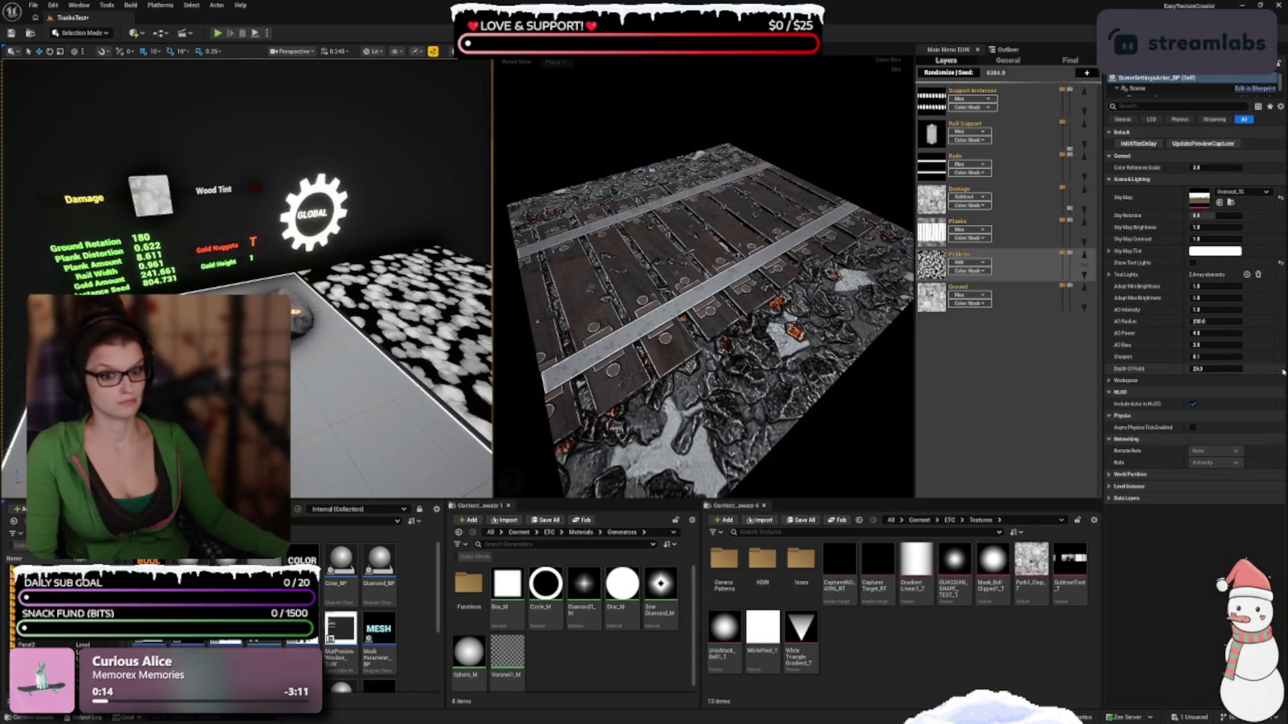
scroll(466, 260, down, 5)
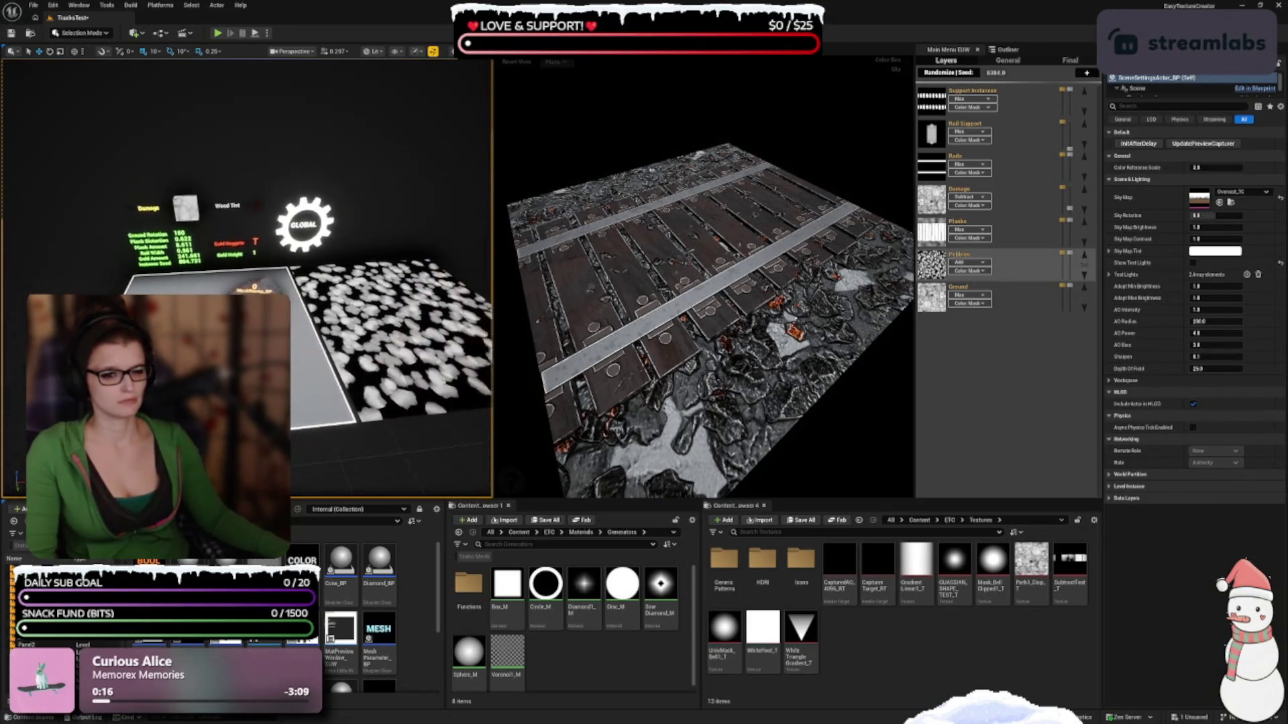
mouse_move(604, 268)
mouse_down()
mouse_move(670, 335)
mouse_move(638, 326)
mouse_up()
scroll(681, 322, up, 8)
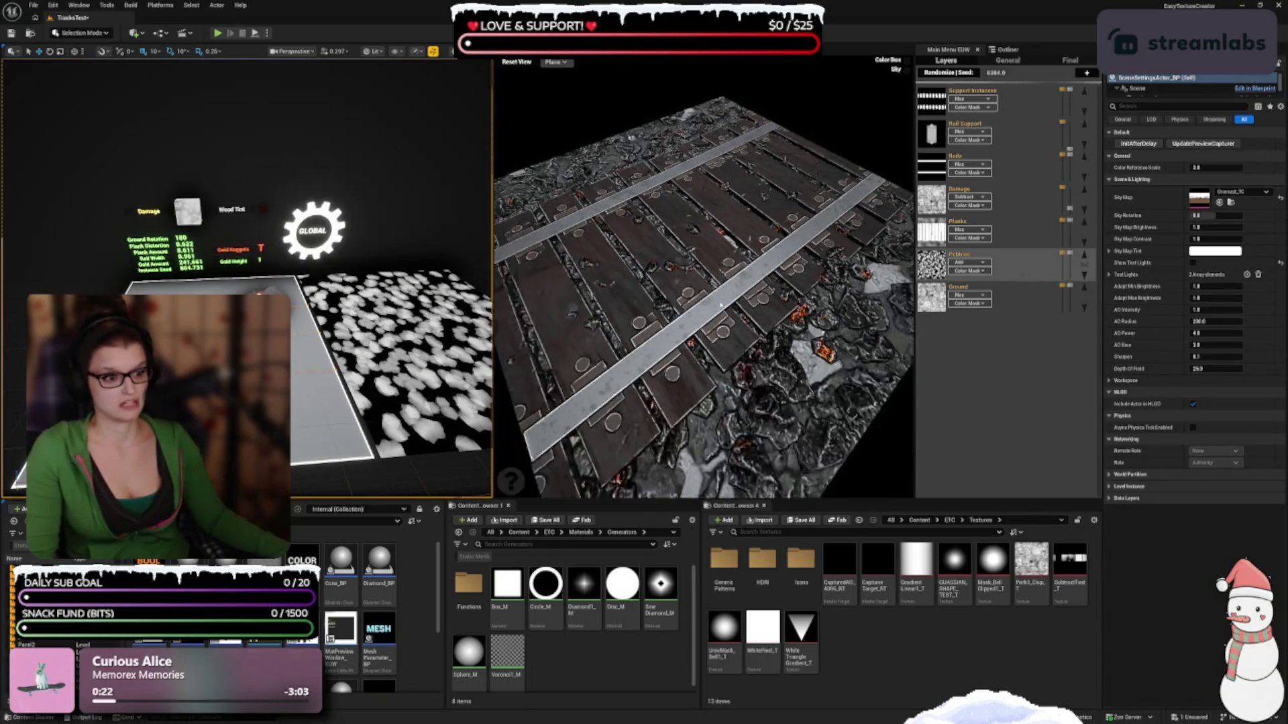
mouse_move(721, 305)
mouse_down()
mouse_move(728, 285)
mouse_move(752, 297)
mouse_move(735, 310)
mouse_up()
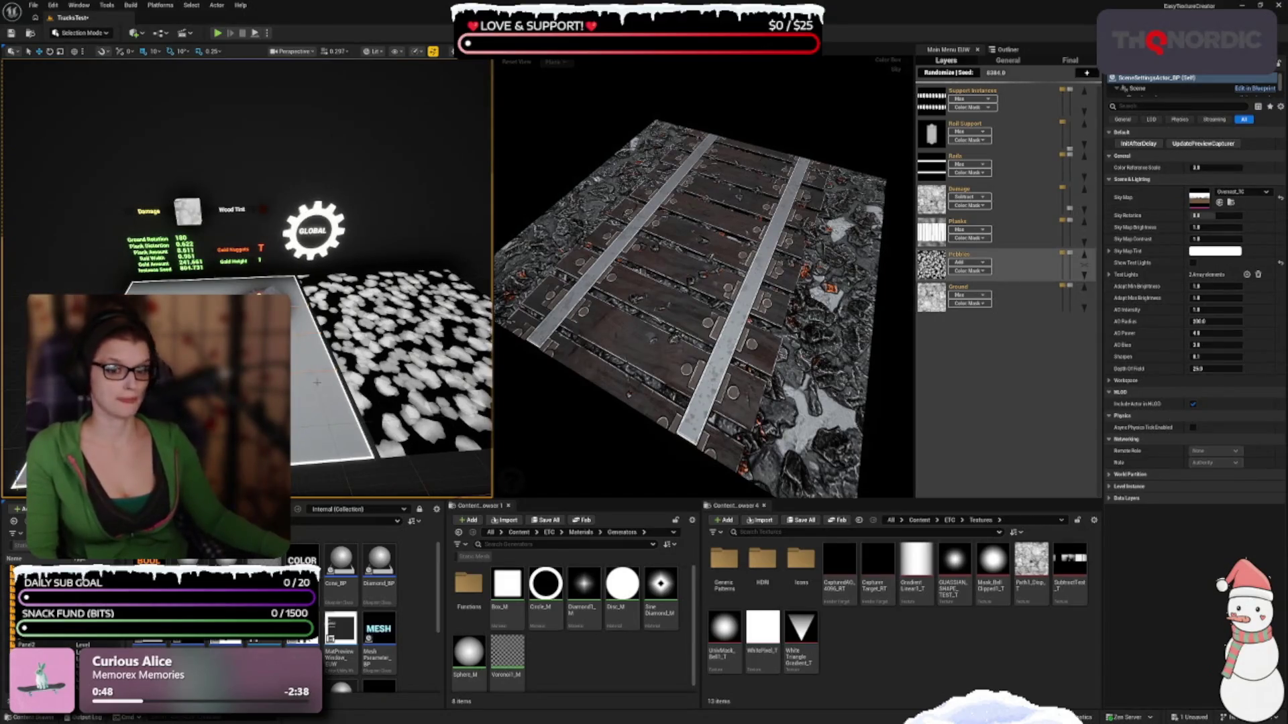
scroll(302, 301, up, 5)
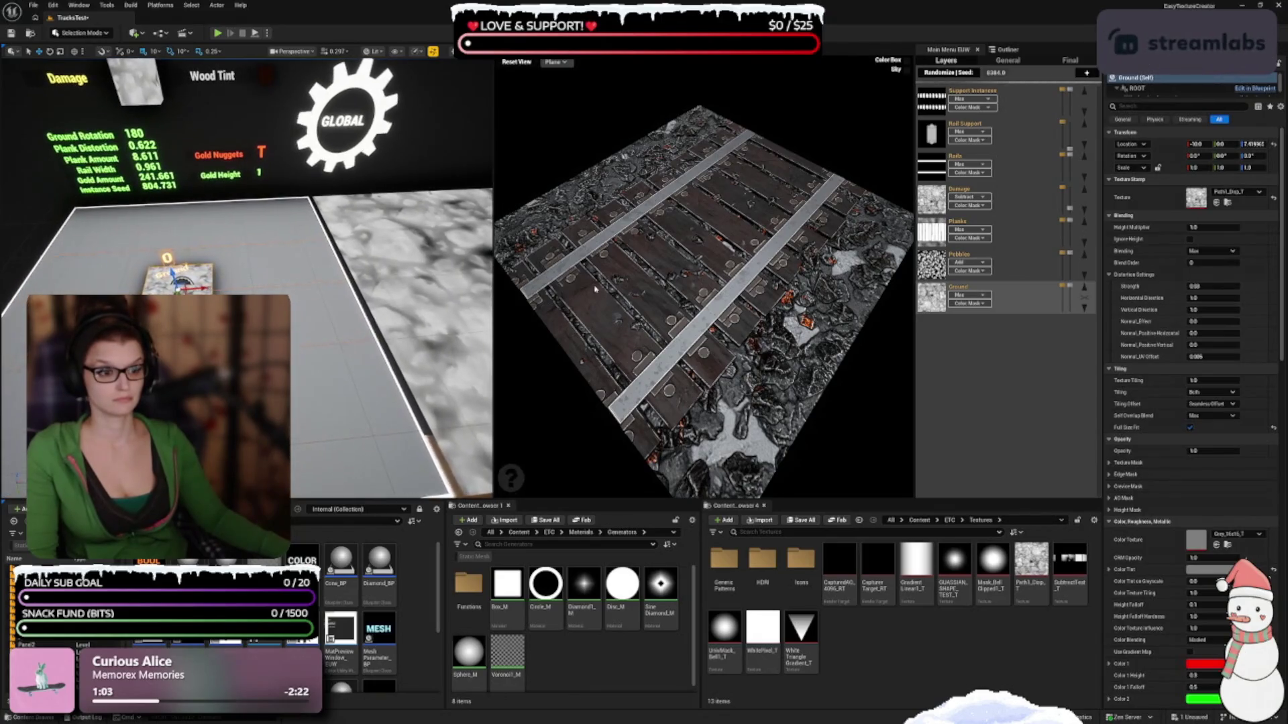
Select SceneSettingsActor_BP in the Outliner and switch the Sky Map to Forest1_TC
drag(595, 289, 592, 255)
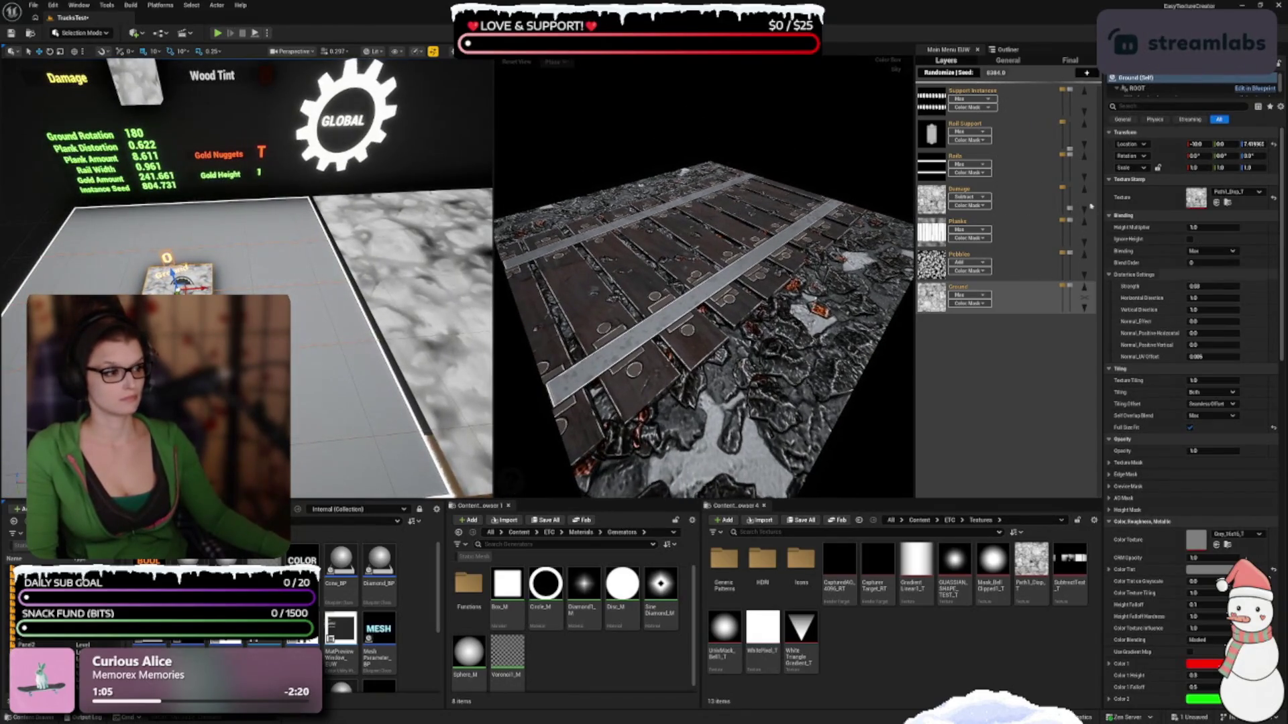
click(1008, 49)
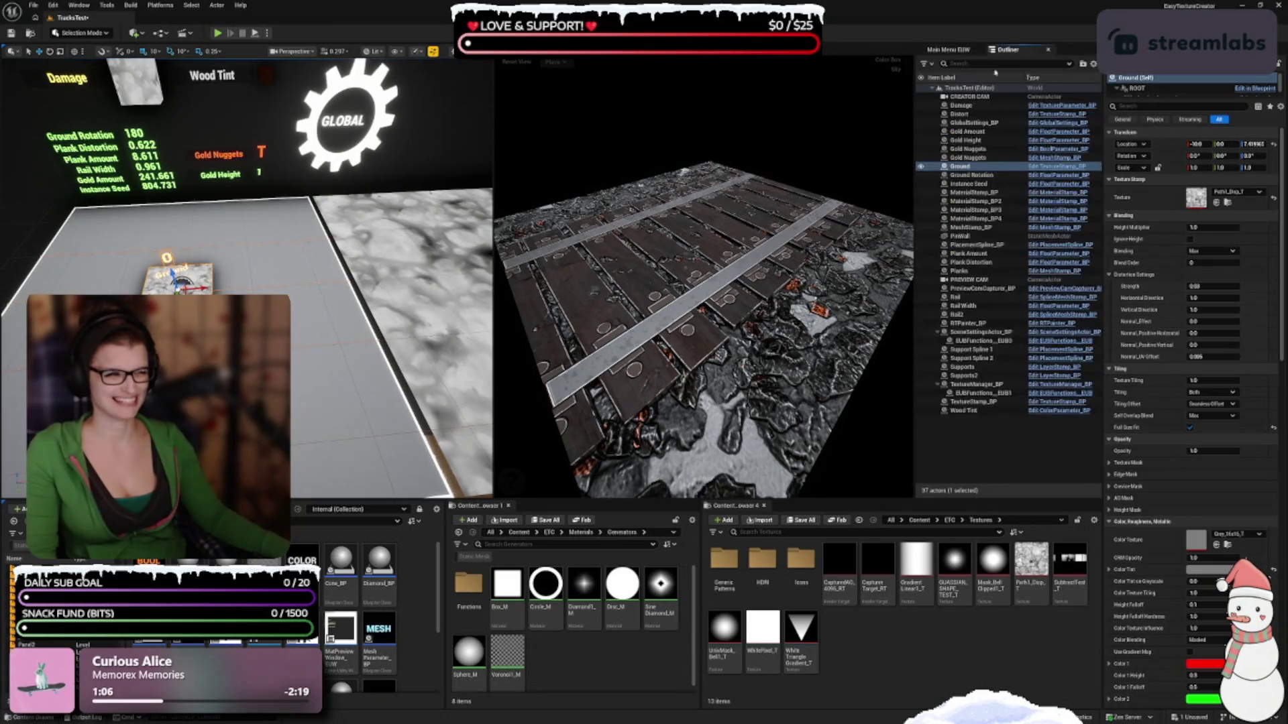
click(975, 333)
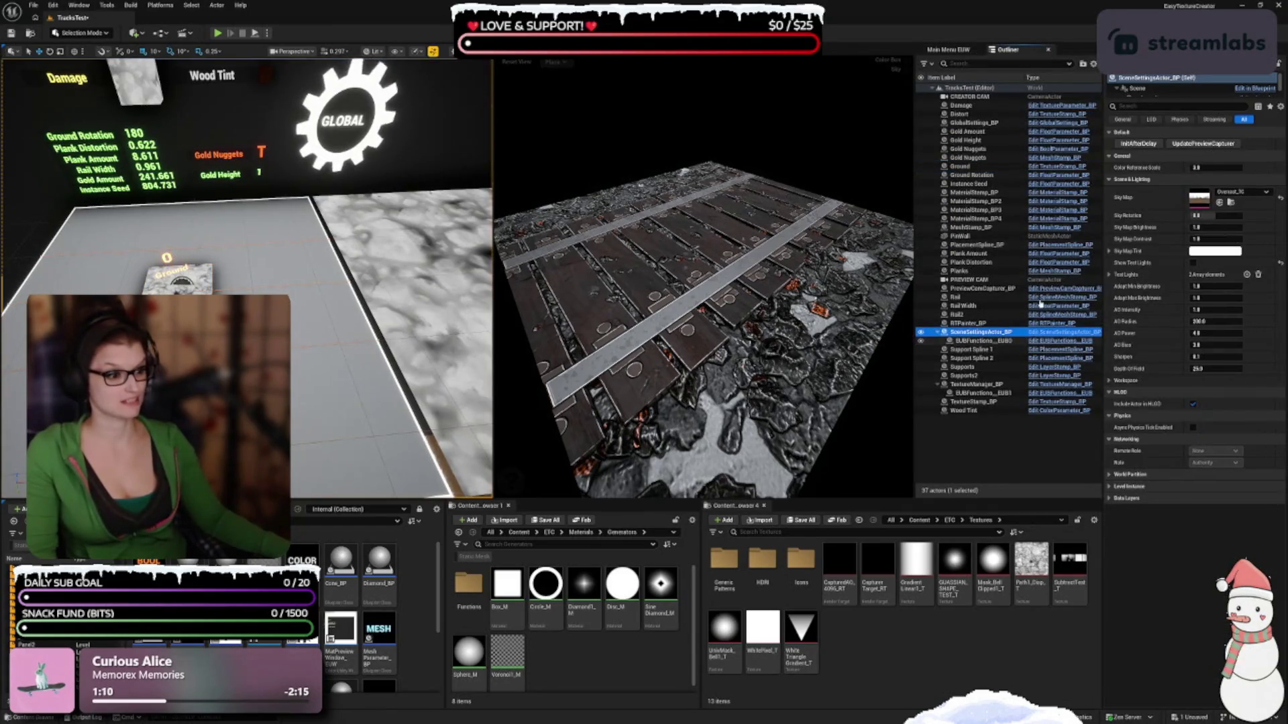
click(1238, 193)
click(1205, 322)
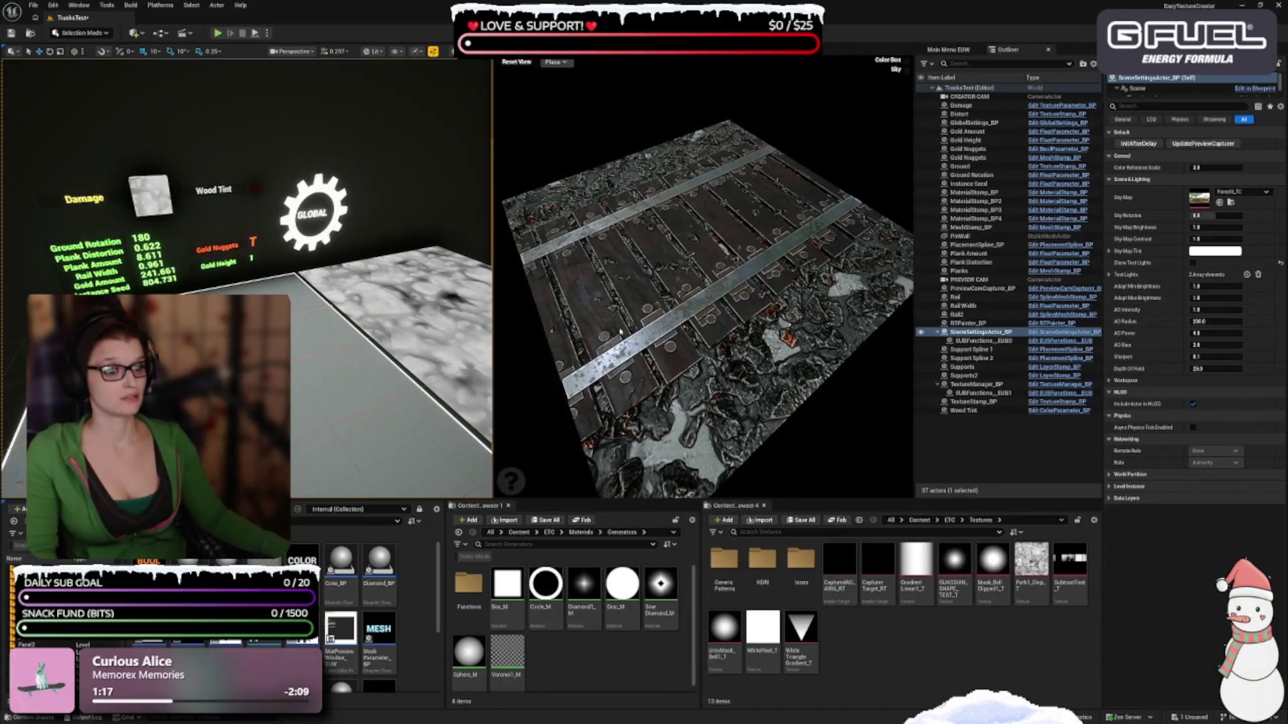
Scroll down to Sky Map Tint and open its color picker
scroll(356, 410, down, 5)
scroll(356, 410, down, 2)
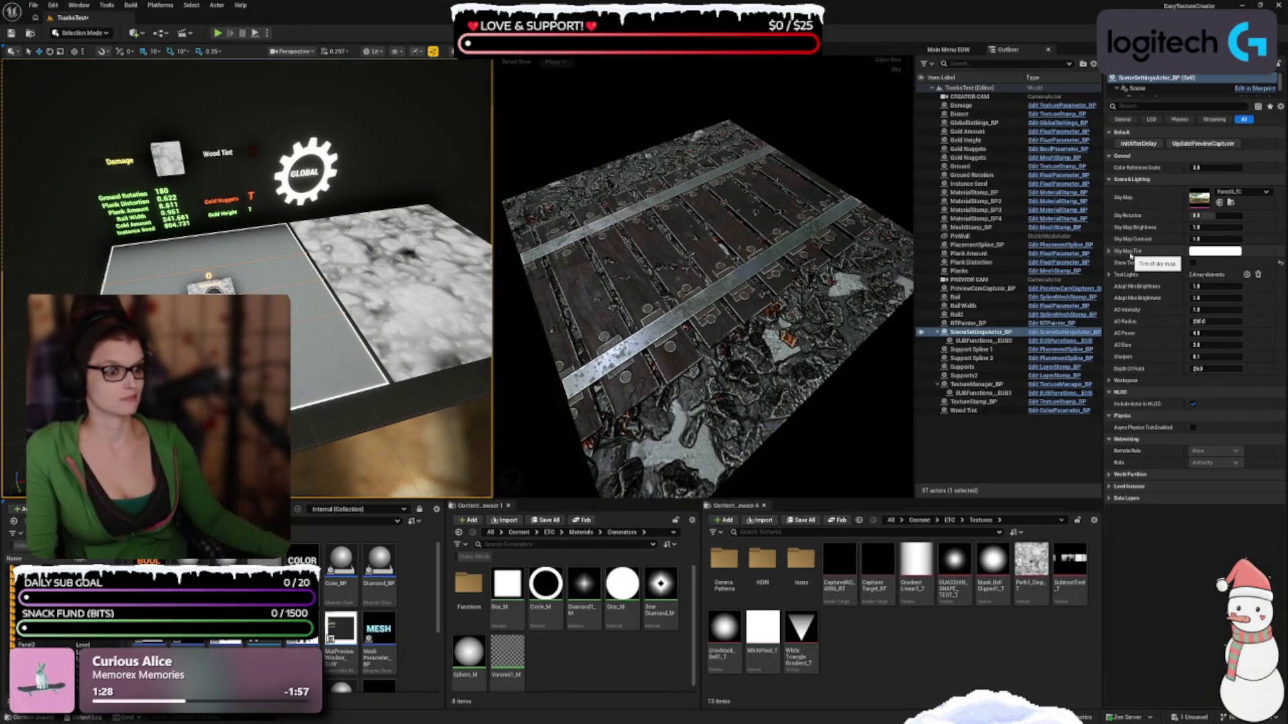
click(1210, 251)
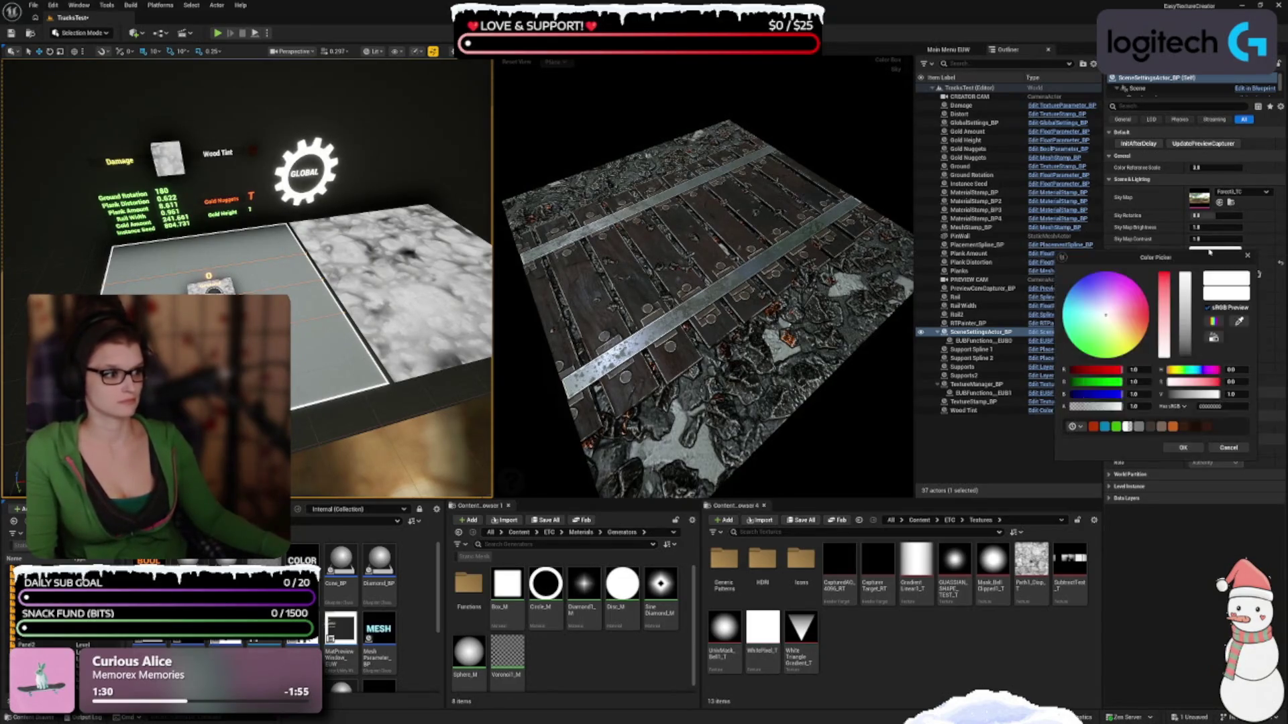
Pick a pale yellow Sky Map Tint after trying pale cyan, and confirm with OK
click(1104, 317)
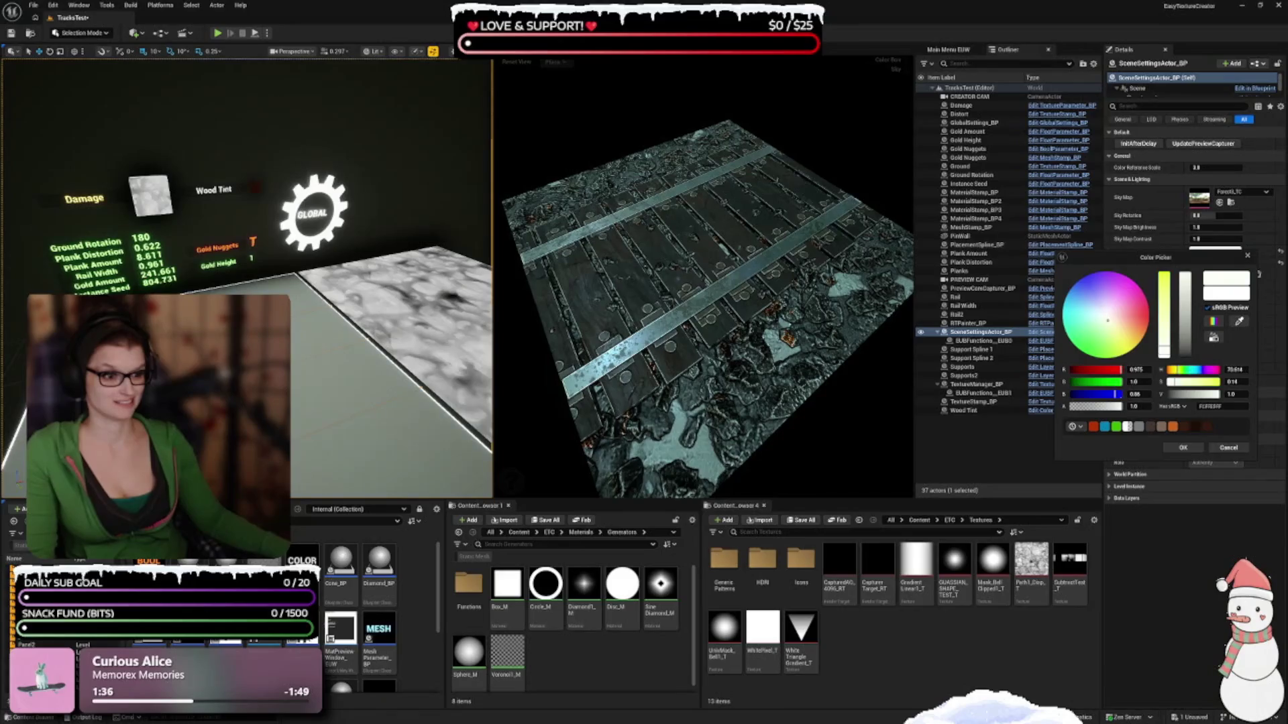
click(1110, 321)
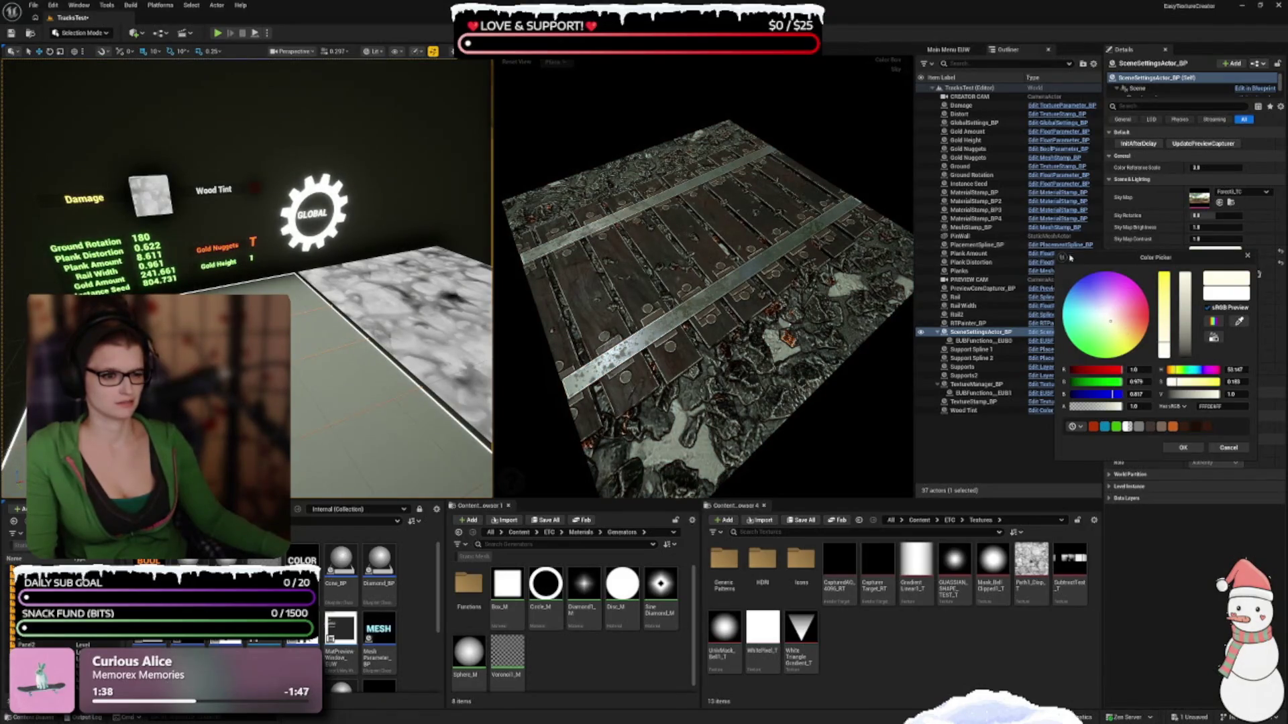
click(1228, 447)
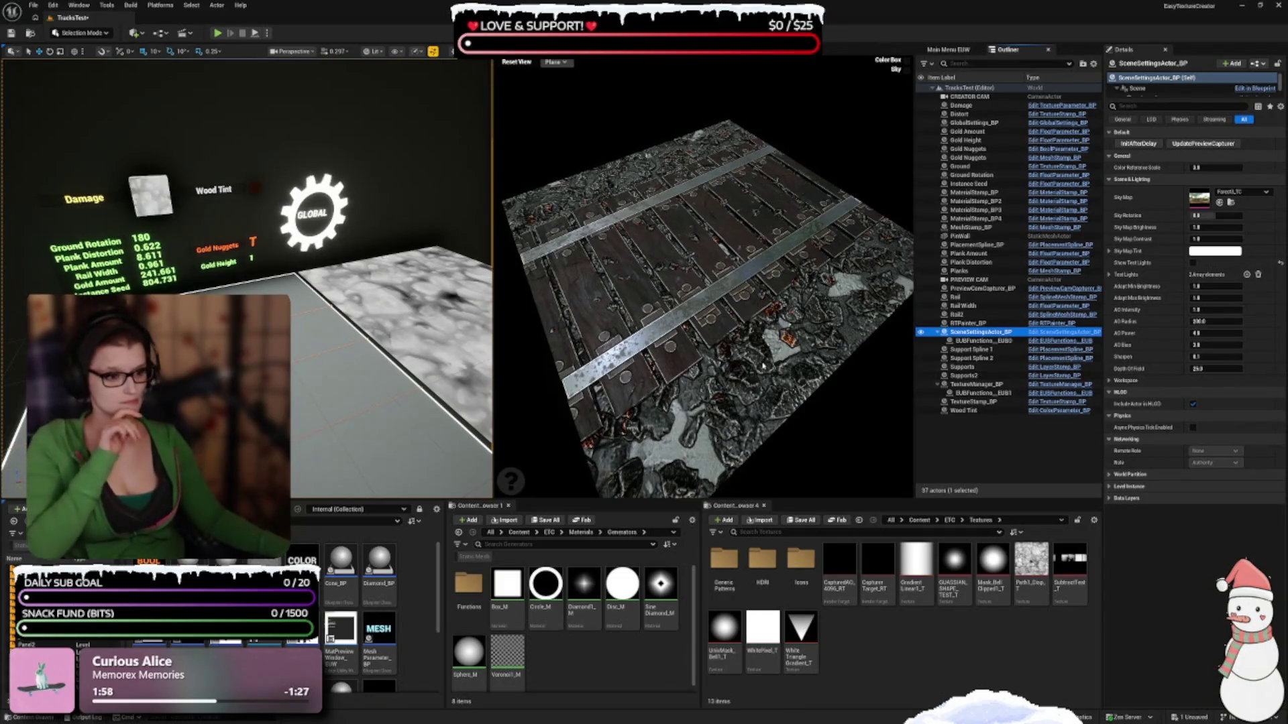
drag(704, 302, 670, 306)
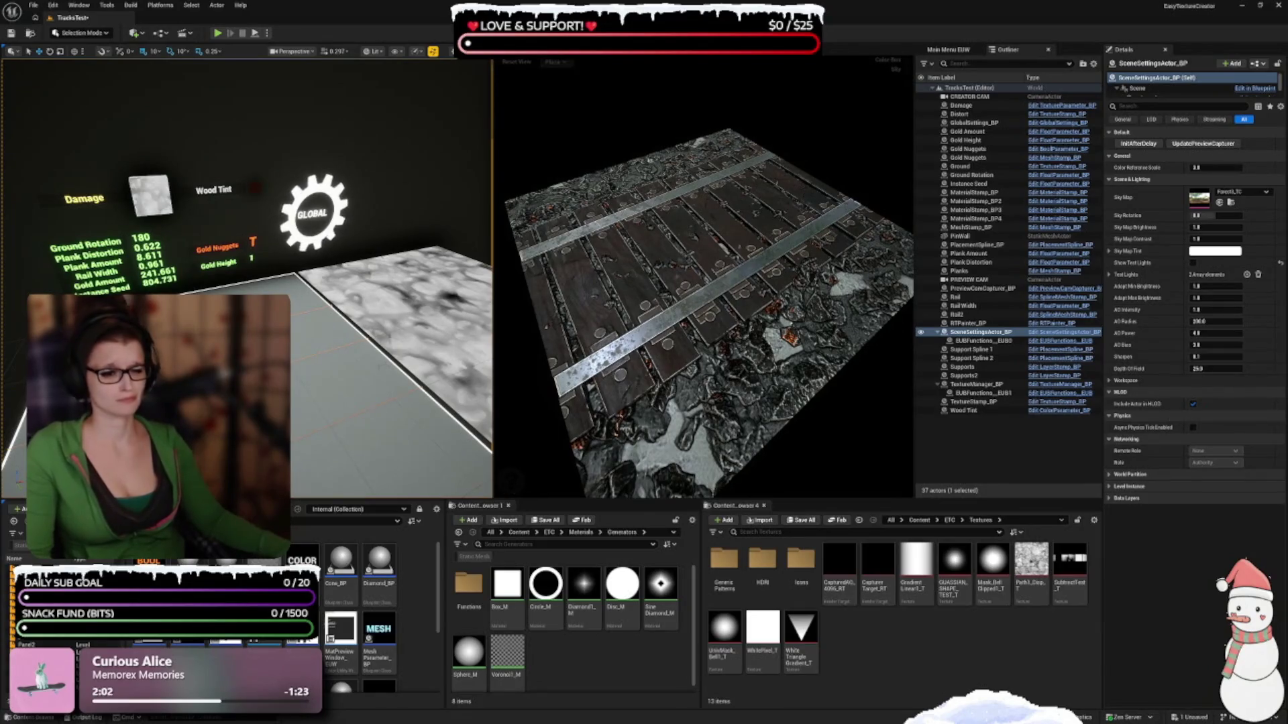
key(f)
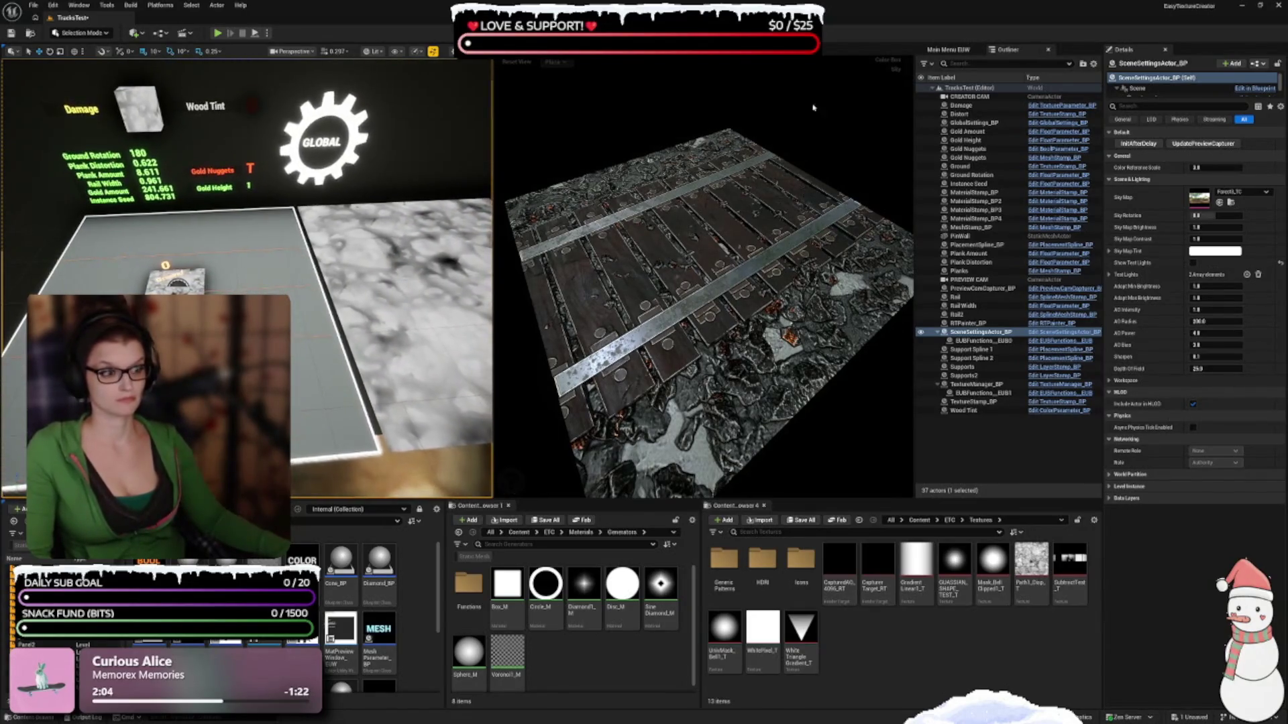
click(947, 49)
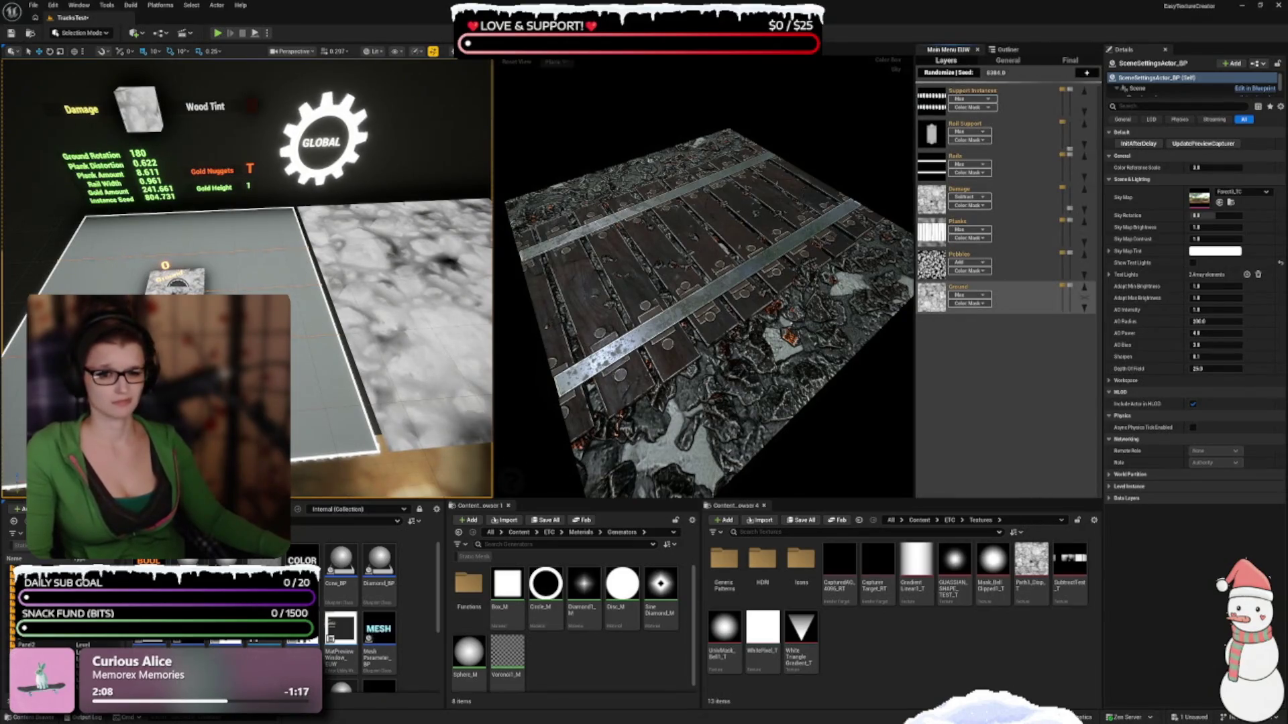
click(176, 281)
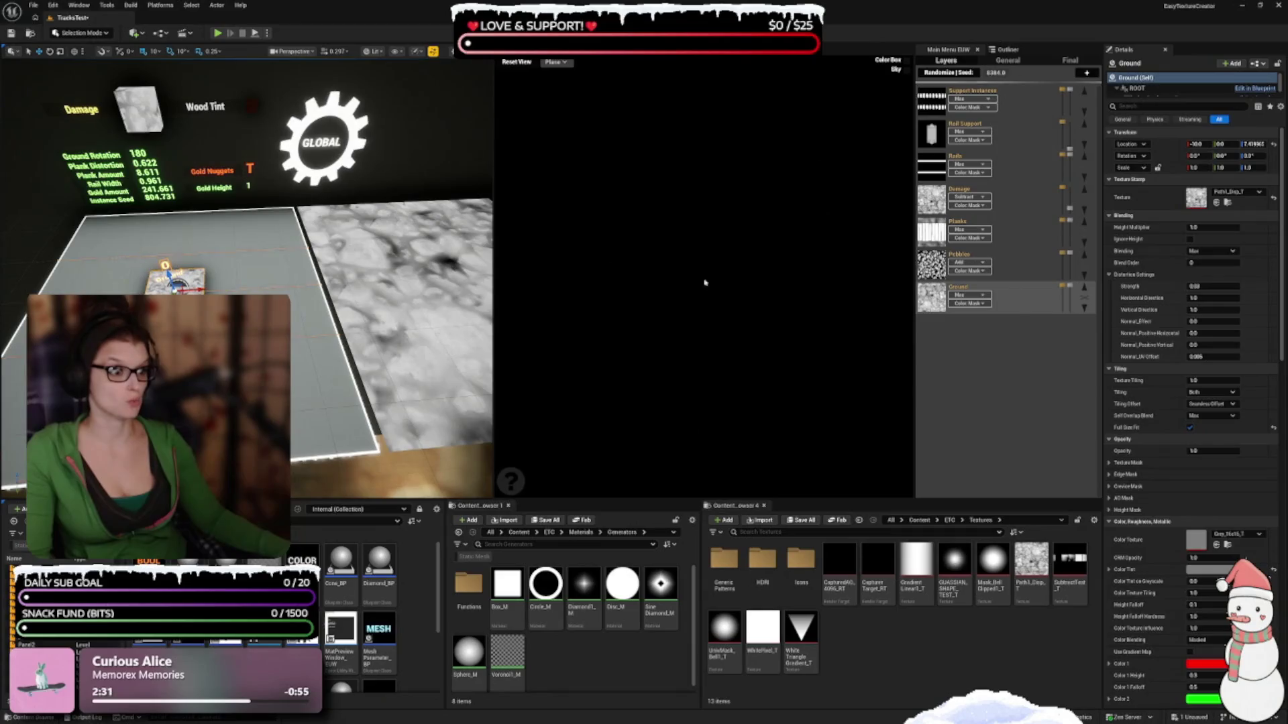
drag(722, 271, 722, 271)
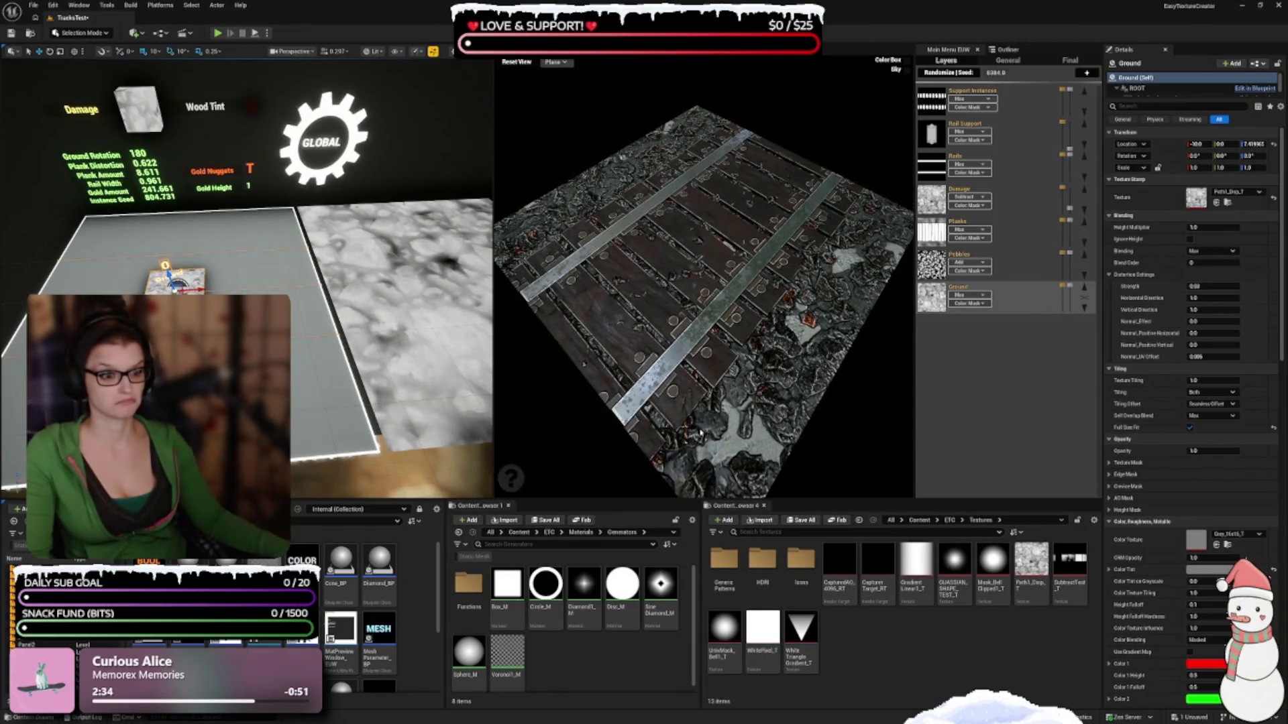
mouse_move(984, 214)
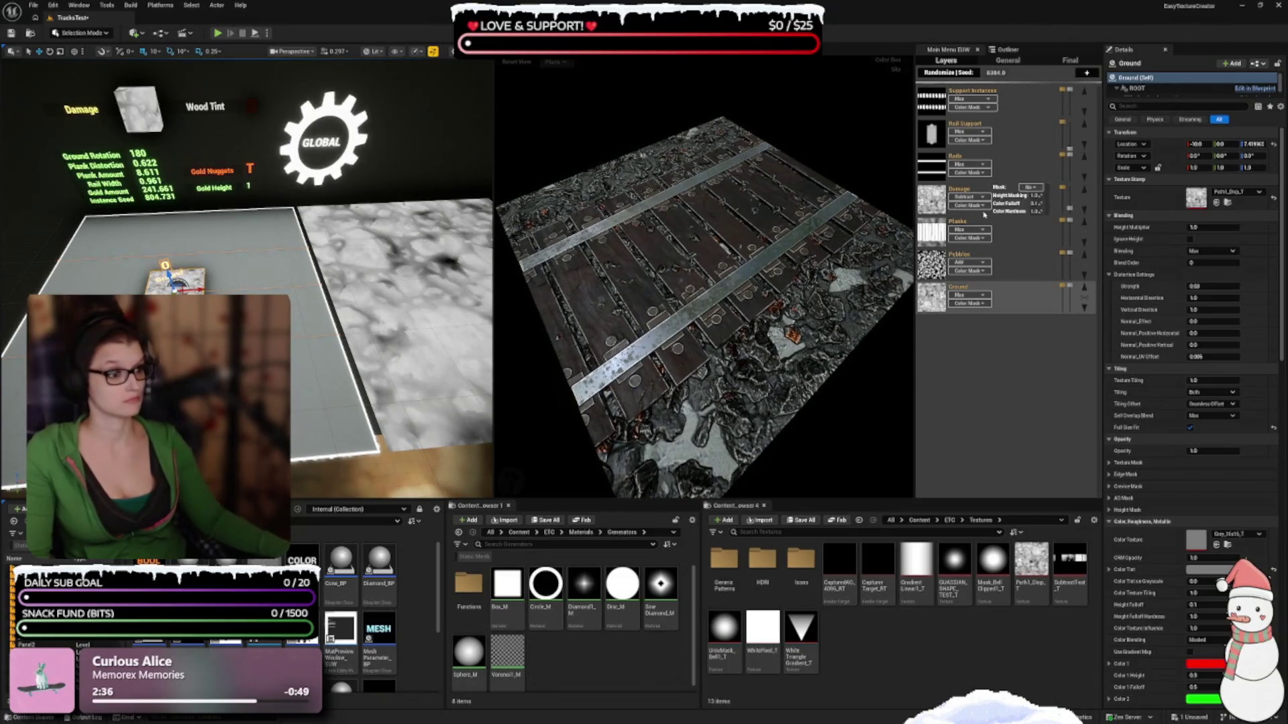
mouse_move(952, 304)
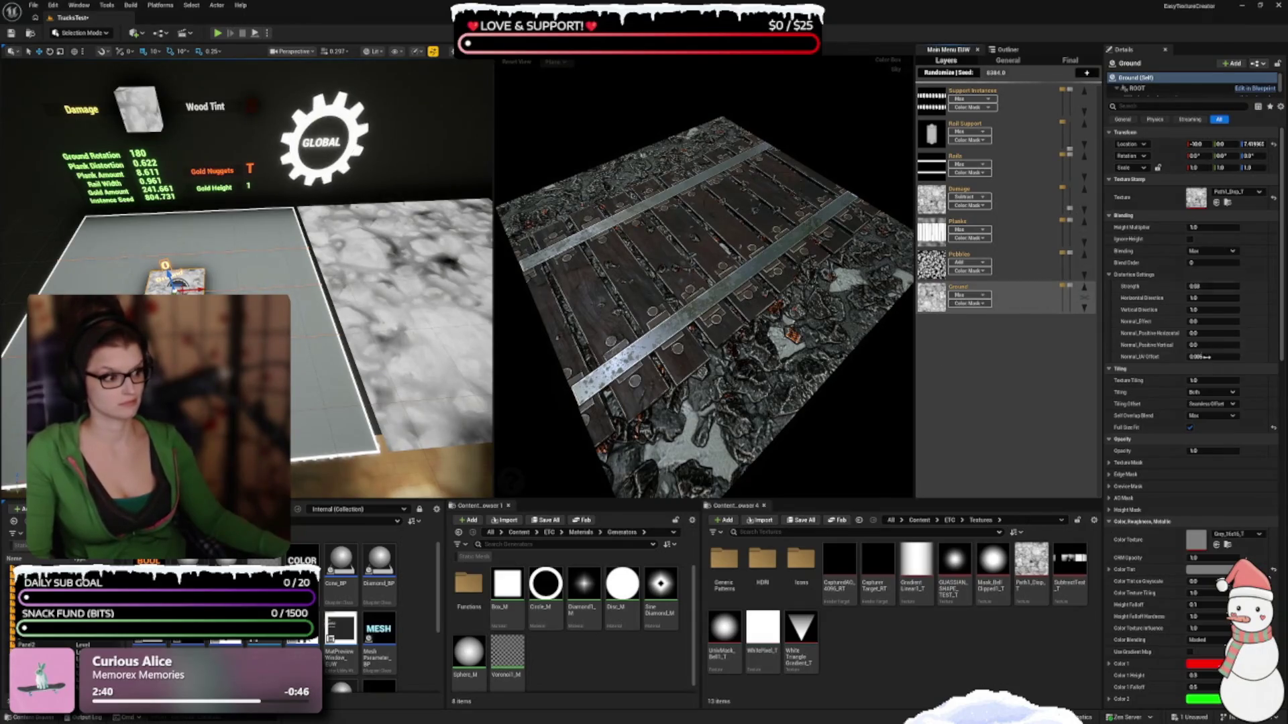
mouse_move(964, 267)
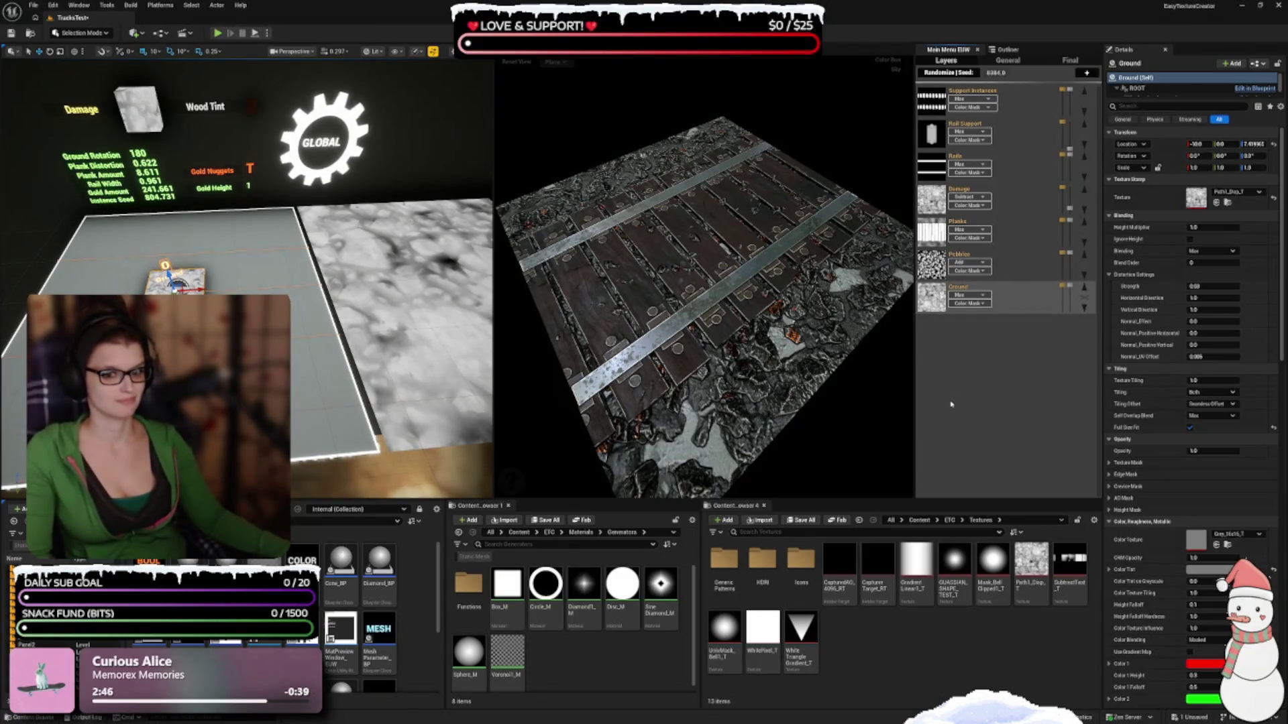
mouse_move(1067, 276)
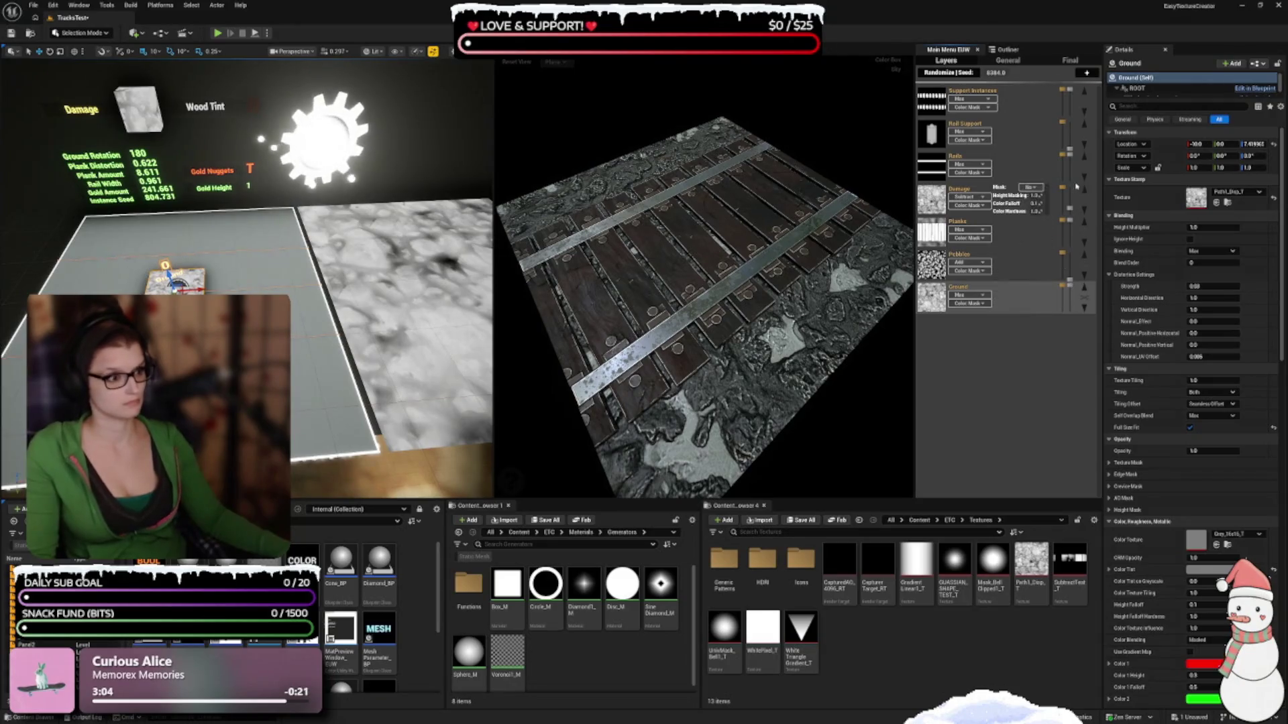
Drag the Planks and Rails opacity sliders down to hide them, viewing the ground from above
drag(1071, 223, 1071, 249)
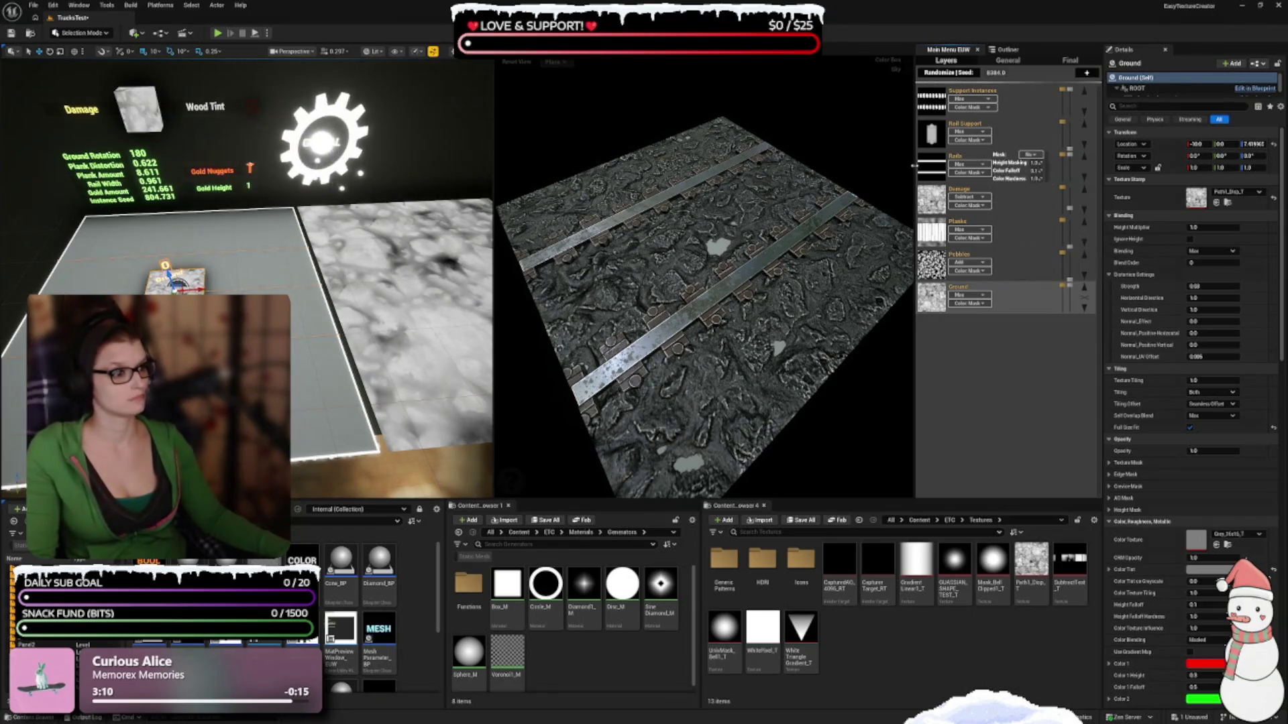
drag(1072, 159, 1071, 201)
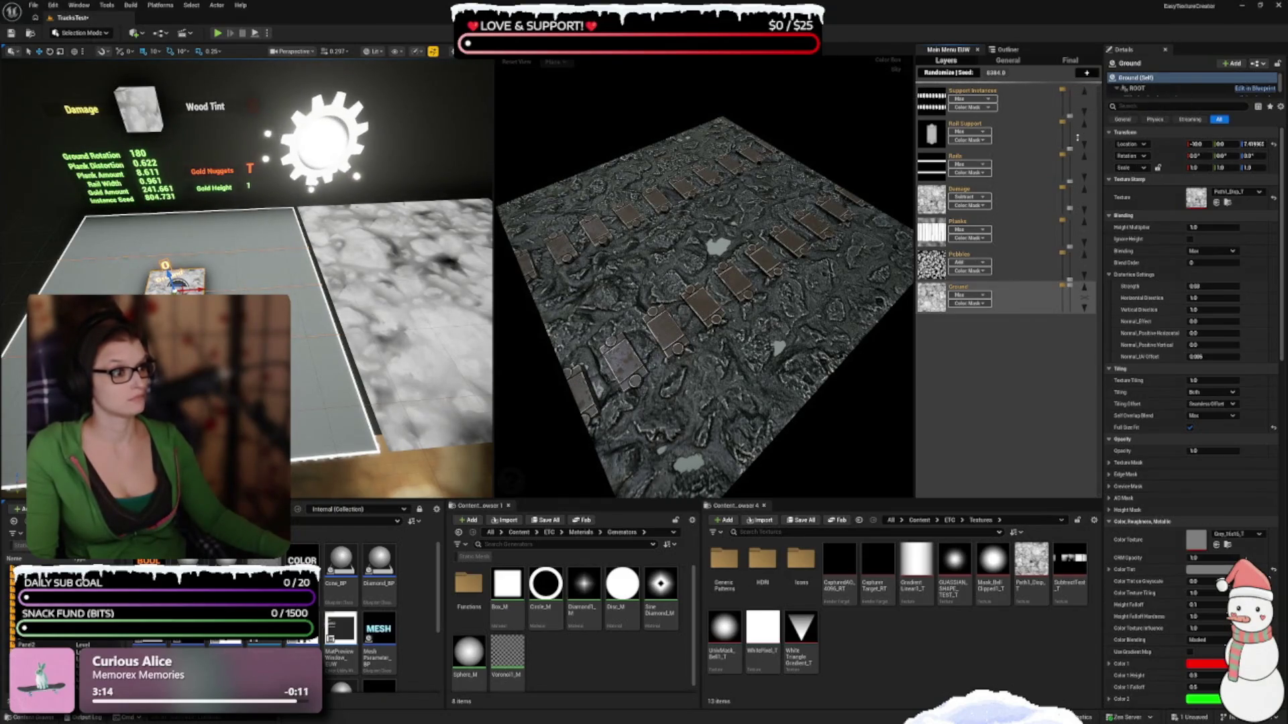
mouse_move(712, 287)
mouse_down()
mouse_move(743, 355)
mouse_move(760, 342)
mouse_up()
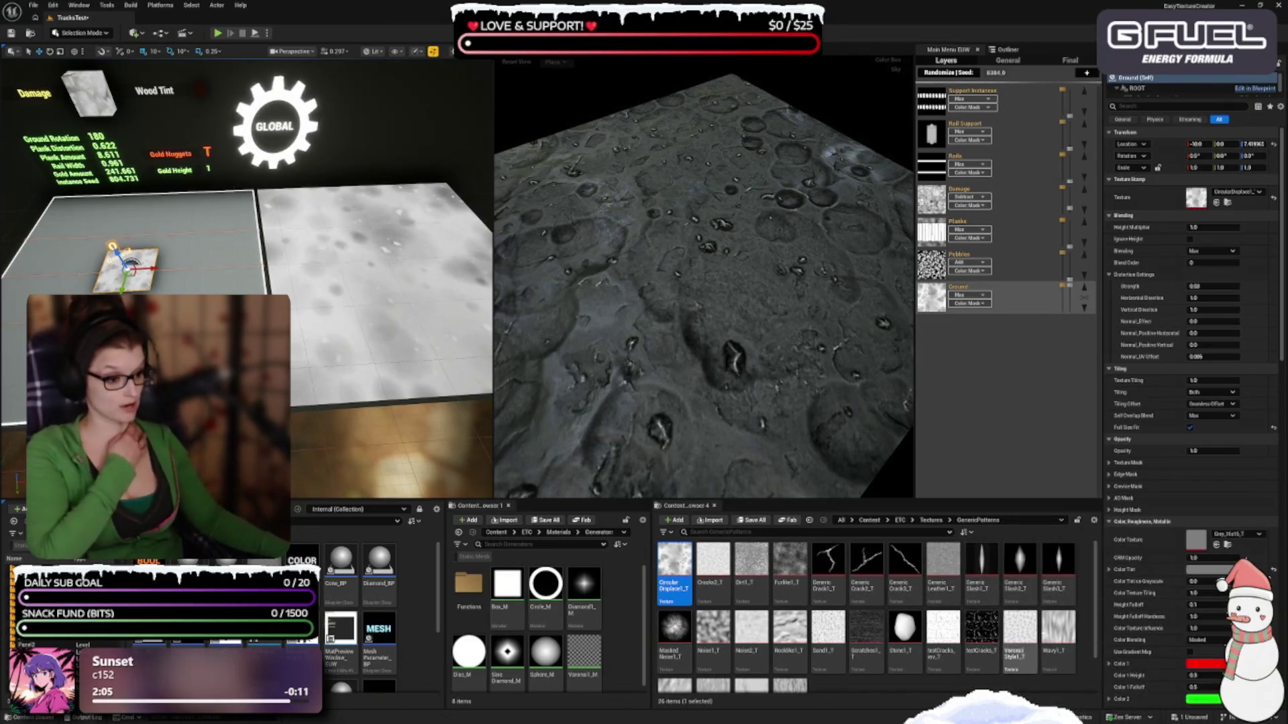
Go up to the Textures folder and open the HDRI folder of sky textures
scroll(874, 620, down, 2)
scroll(873, 620, up, 3)
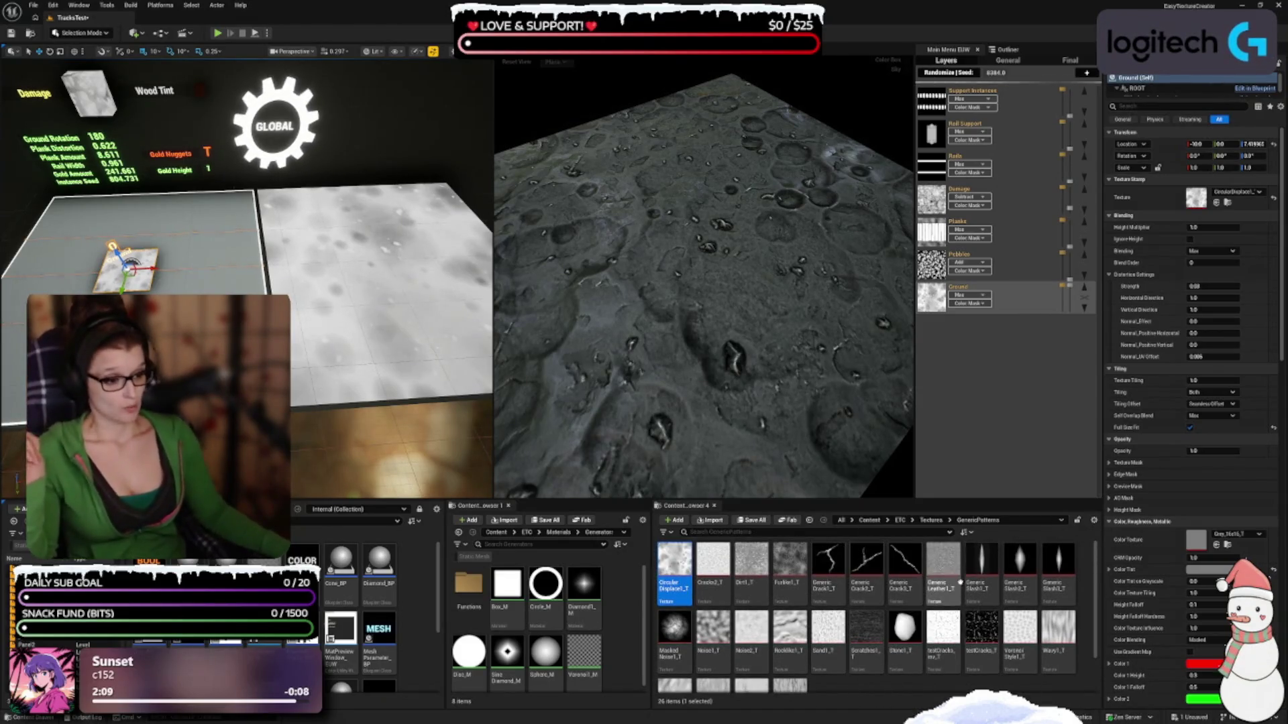
click(931, 520)
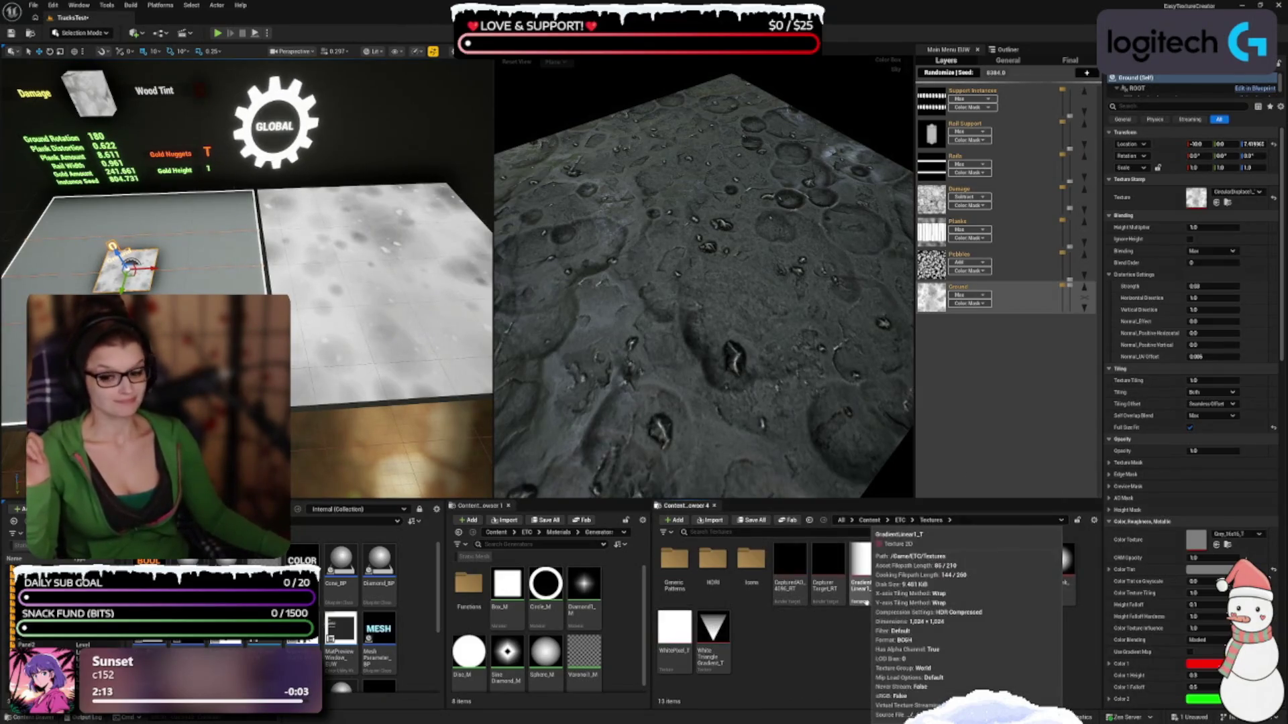
double_click(712, 560)
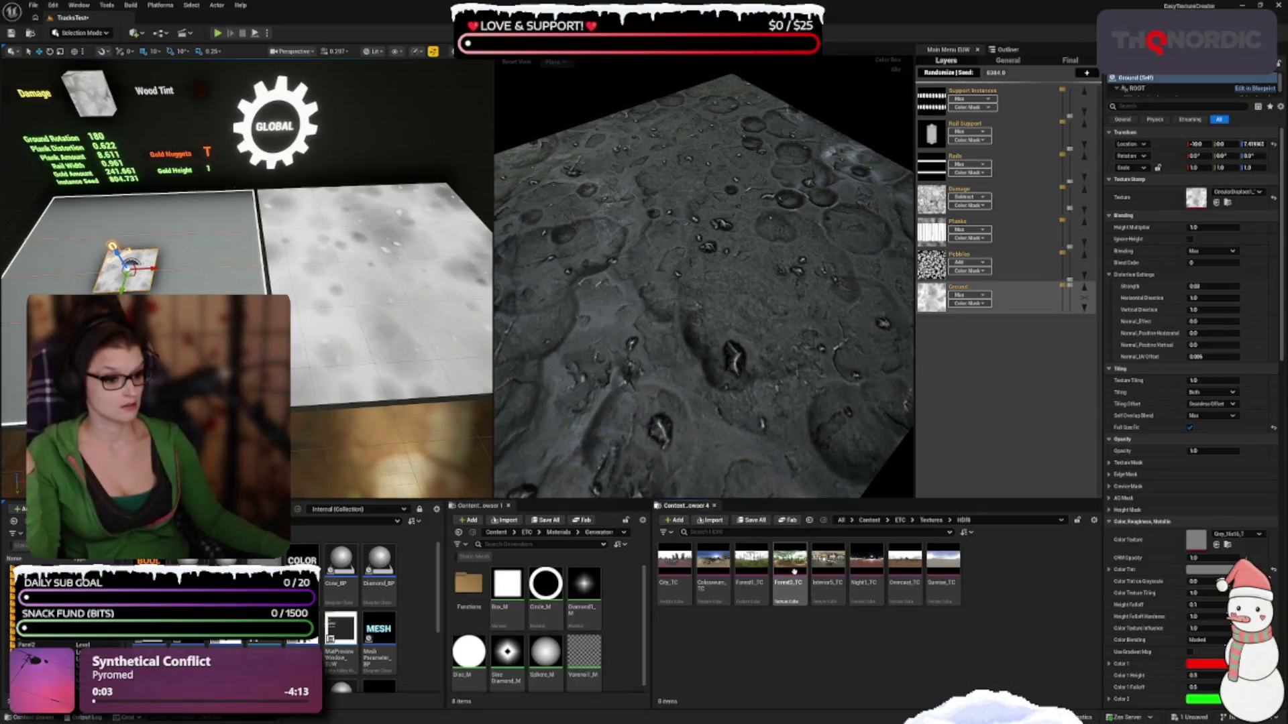
right_click(788, 664)
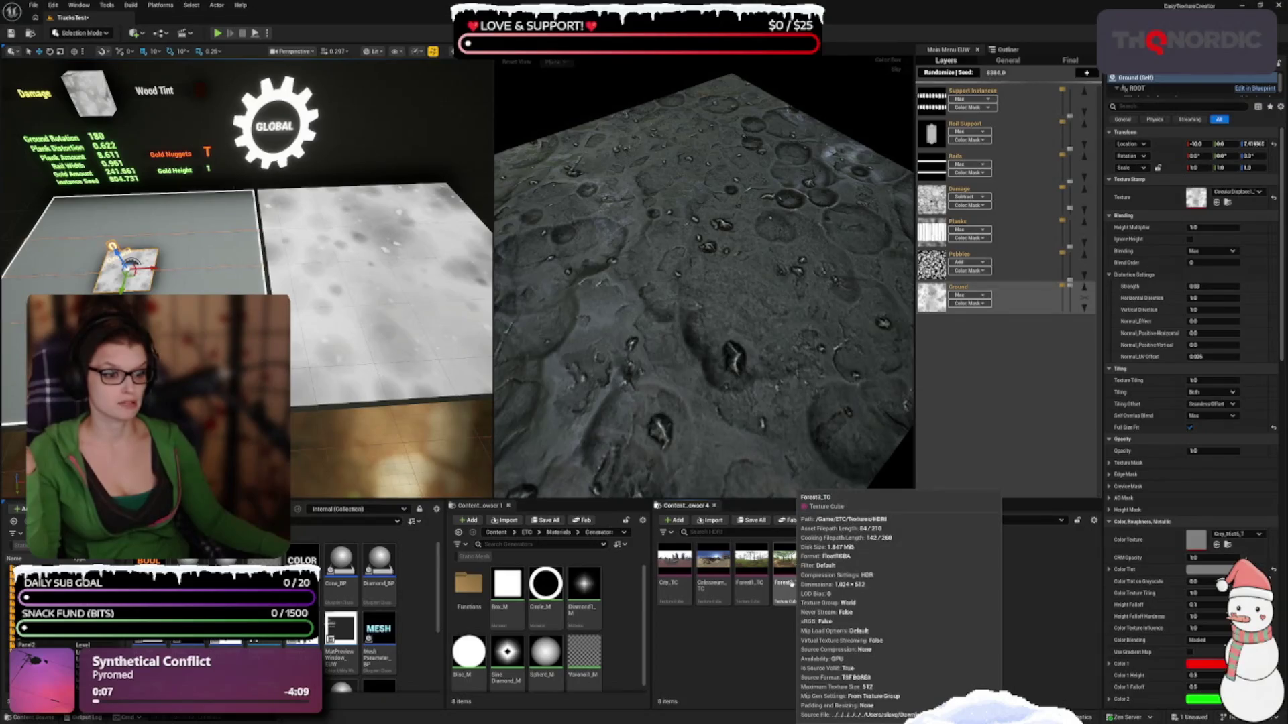
click(790, 681)
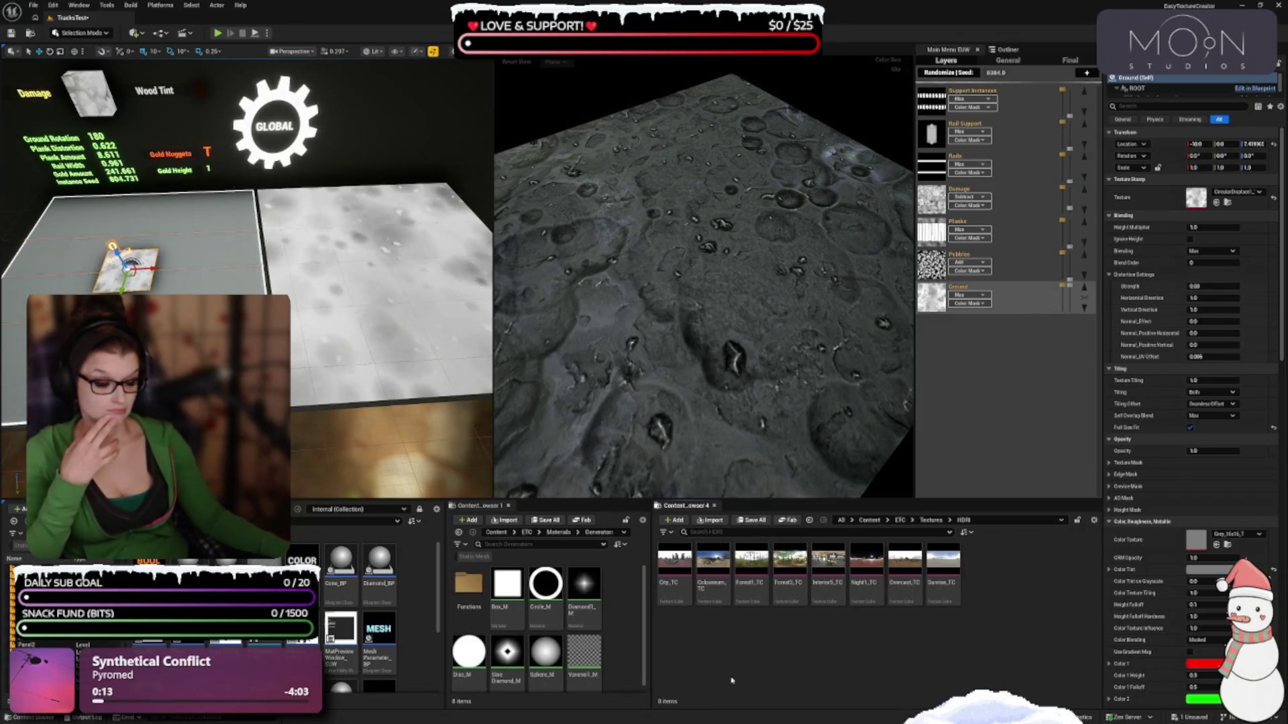
Preview and close the Colosseum_TC, City_TC and Overcast_TC HDRI textures
mouse_move(712, 600)
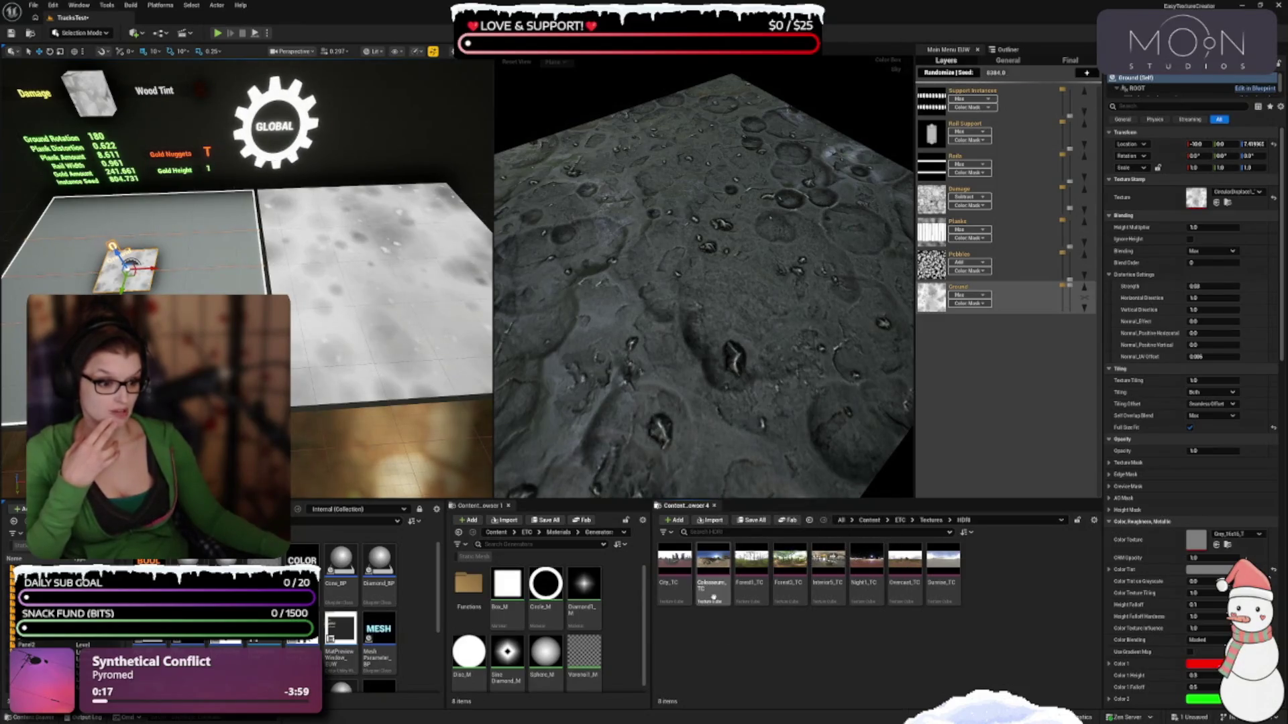
click(713, 570)
double_click(717, 590)
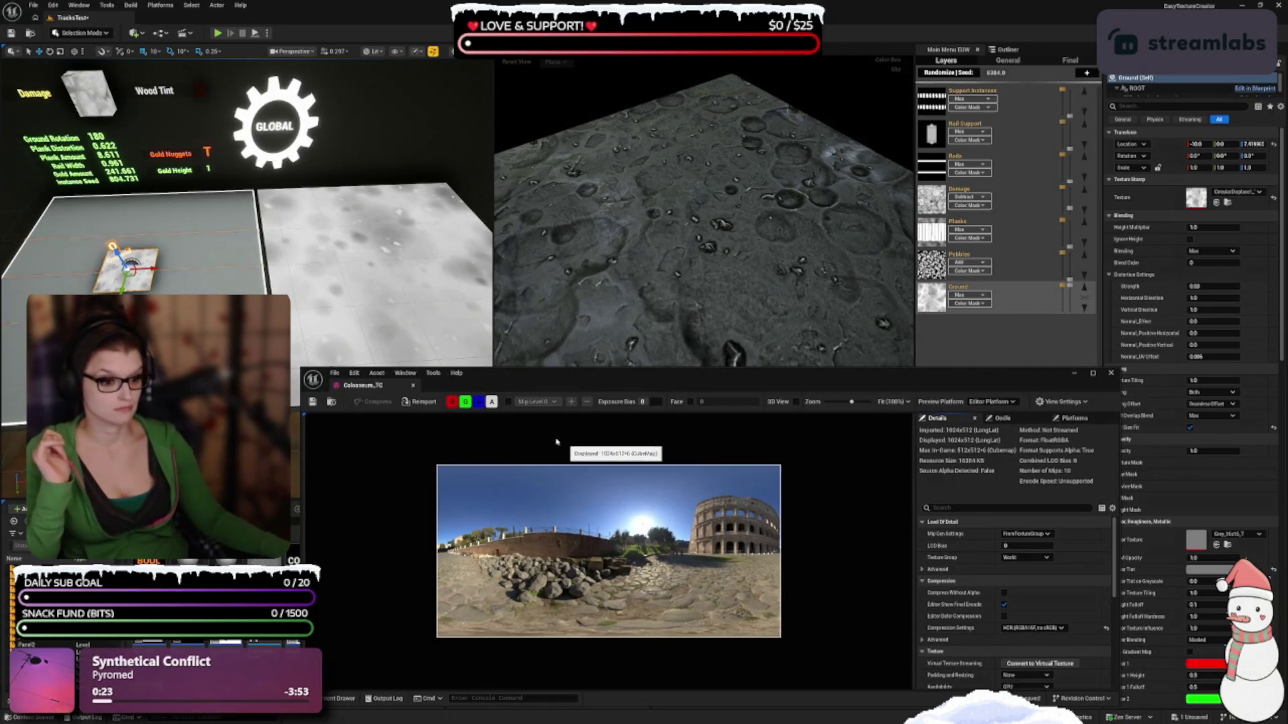
click(414, 387)
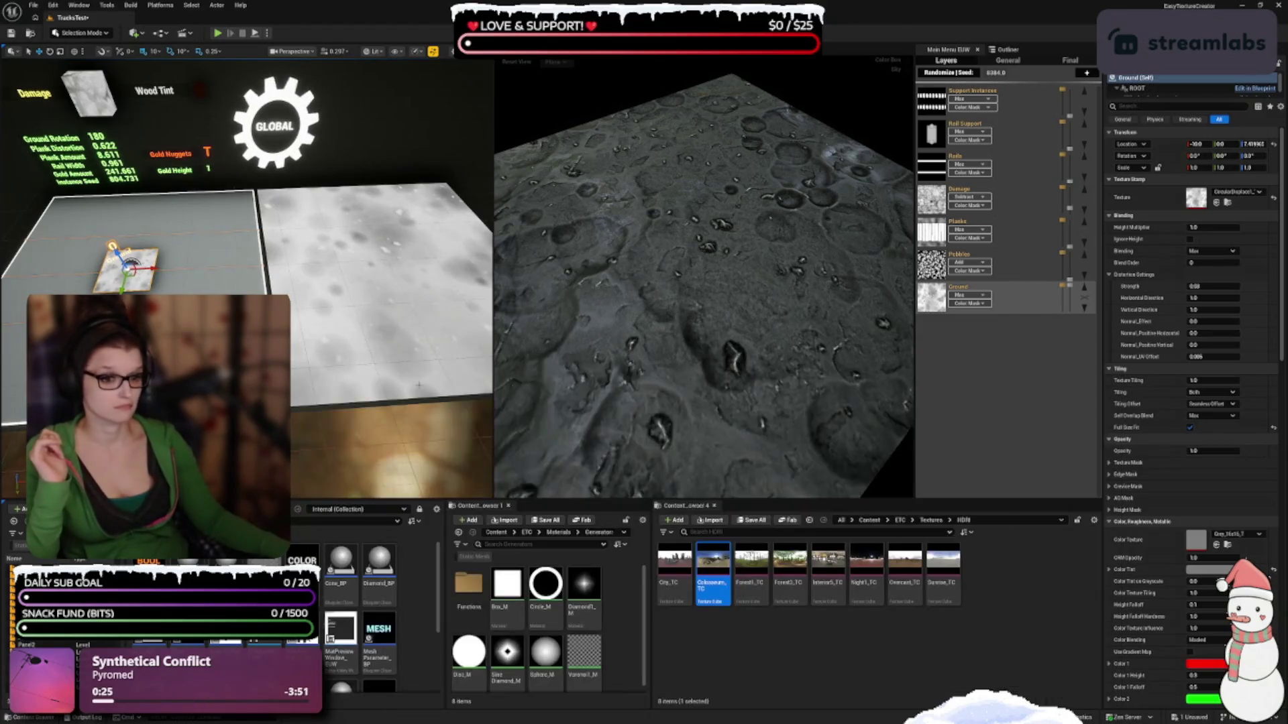
click(670, 582)
double_click(670, 582)
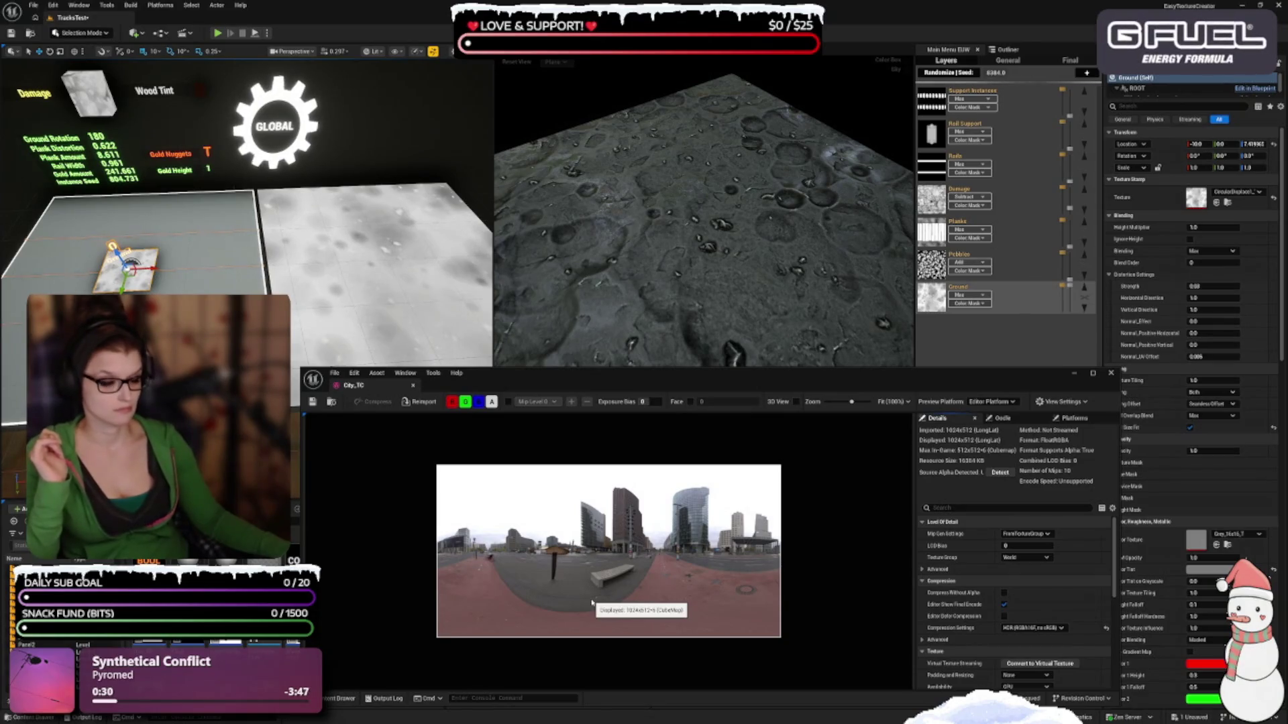
click(414, 387)
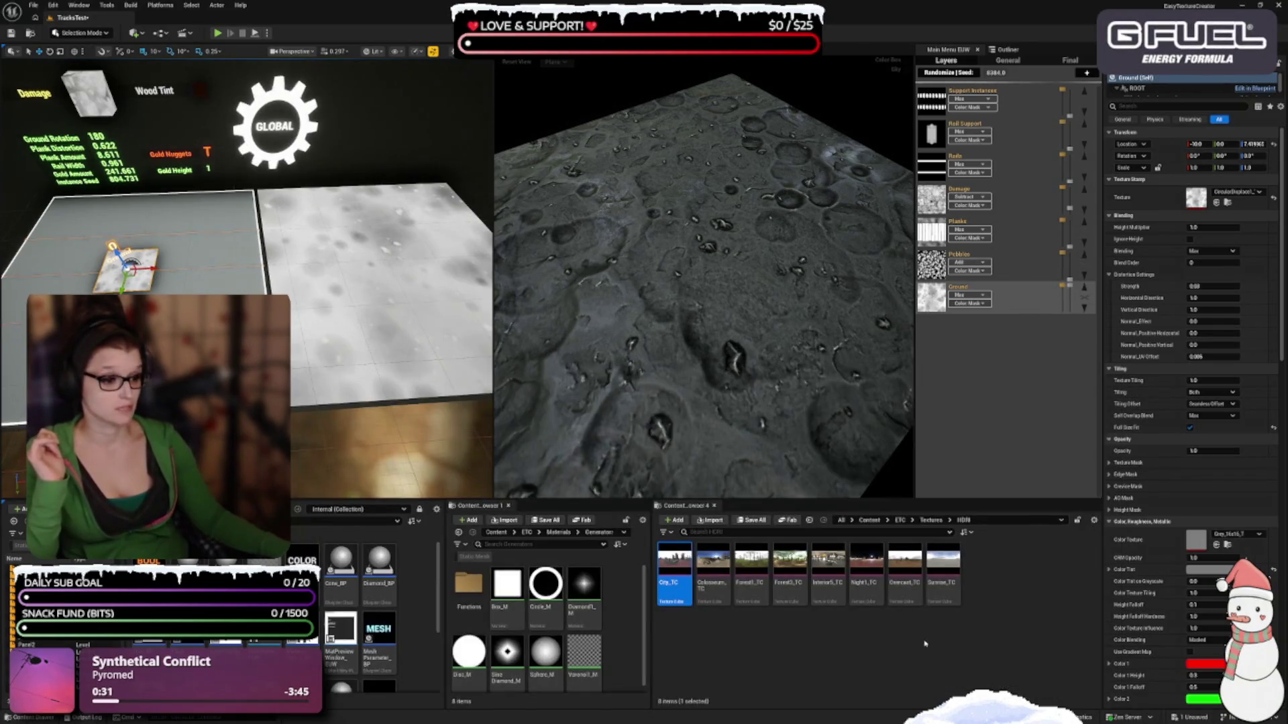
double_click(905, 570)
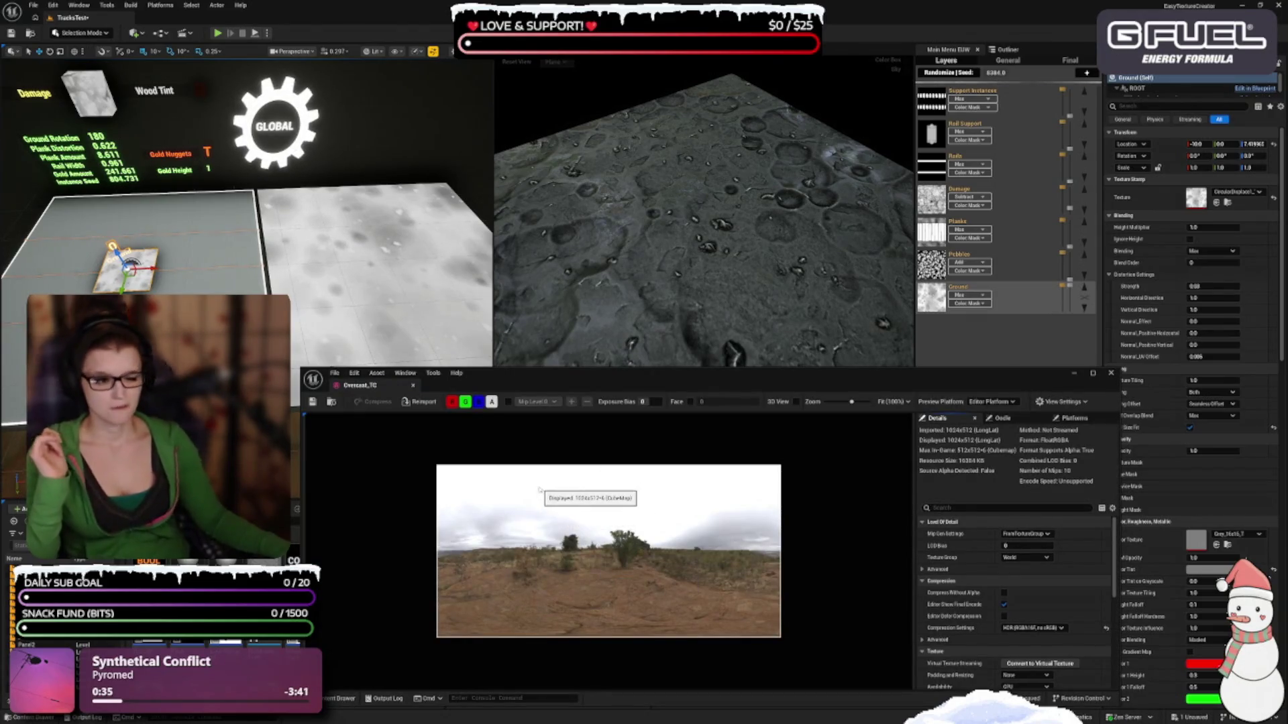
click(412, 387)
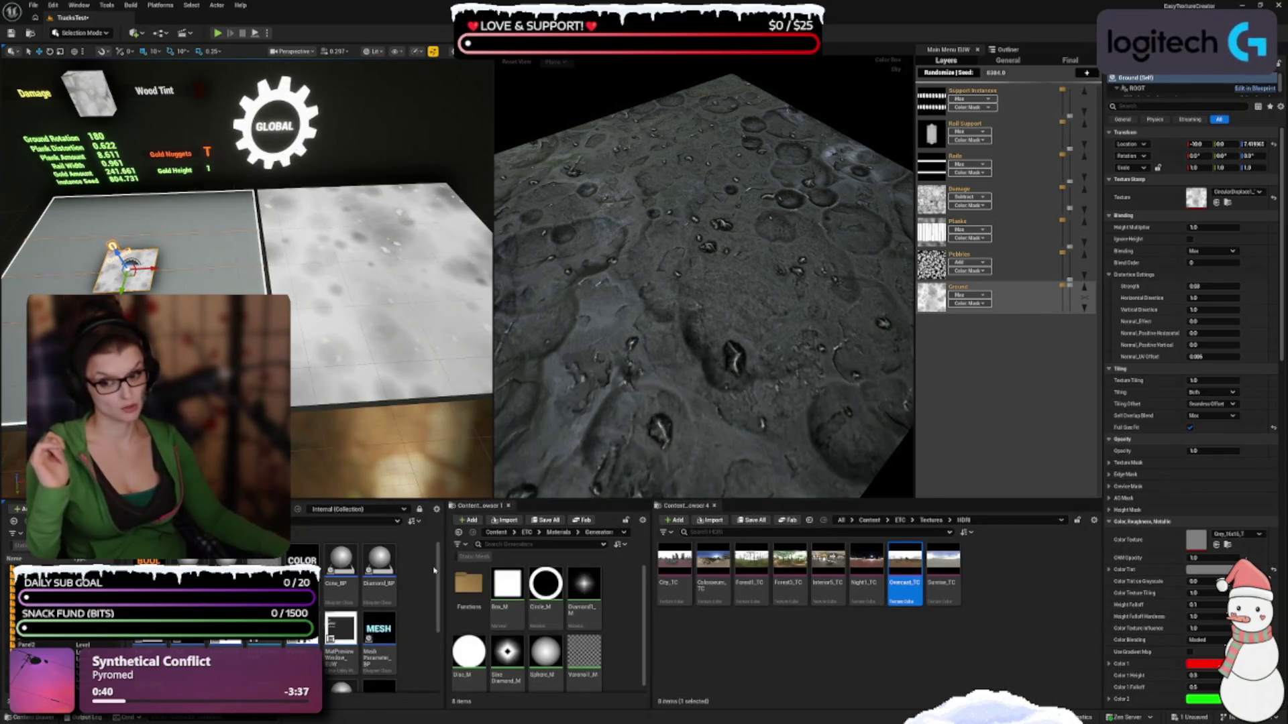
Preview and close the Sunrise_TC, Forest1_TC and Forest2_TC HDRI textures
mouse_move(520, 571)
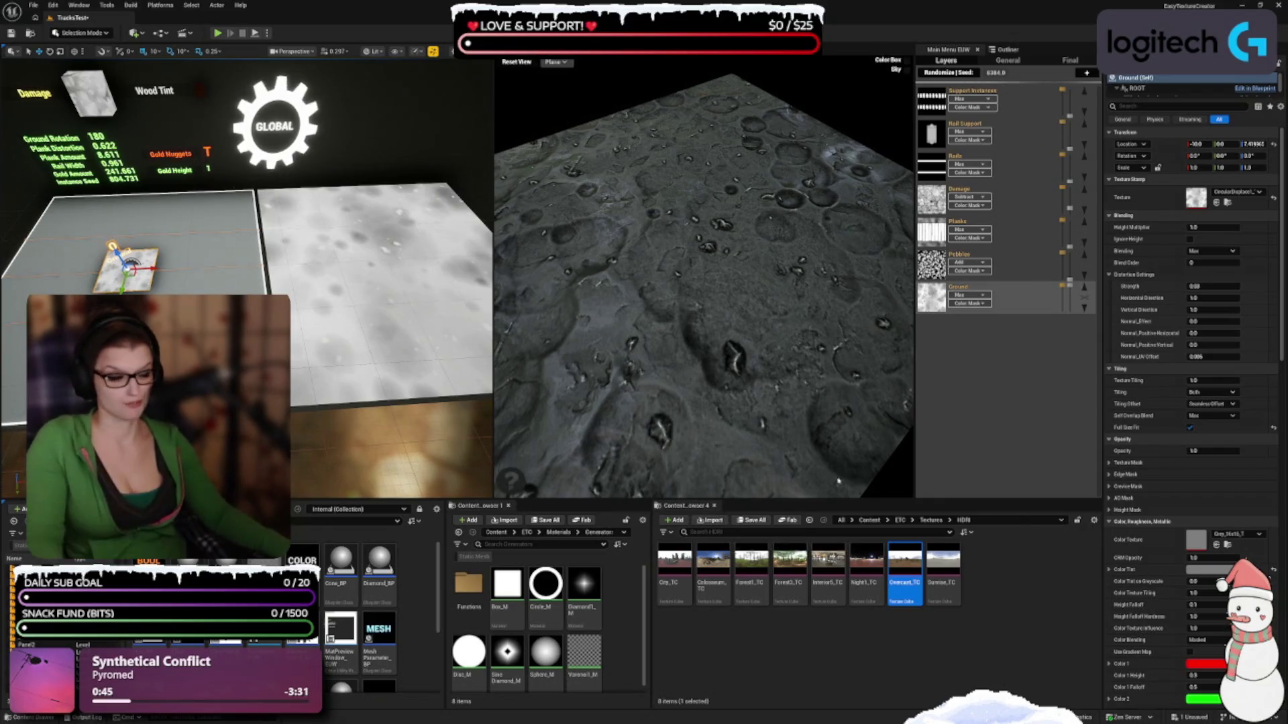
double_click(942, 566)
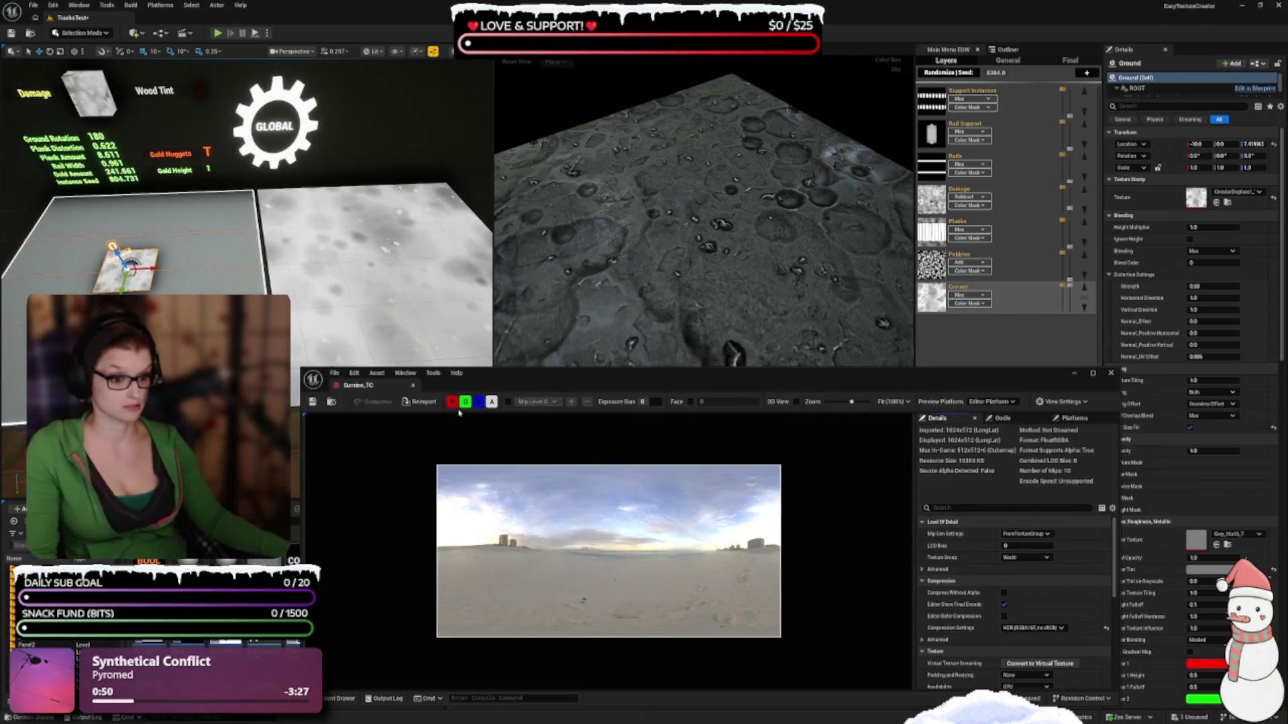
click(413, 387)
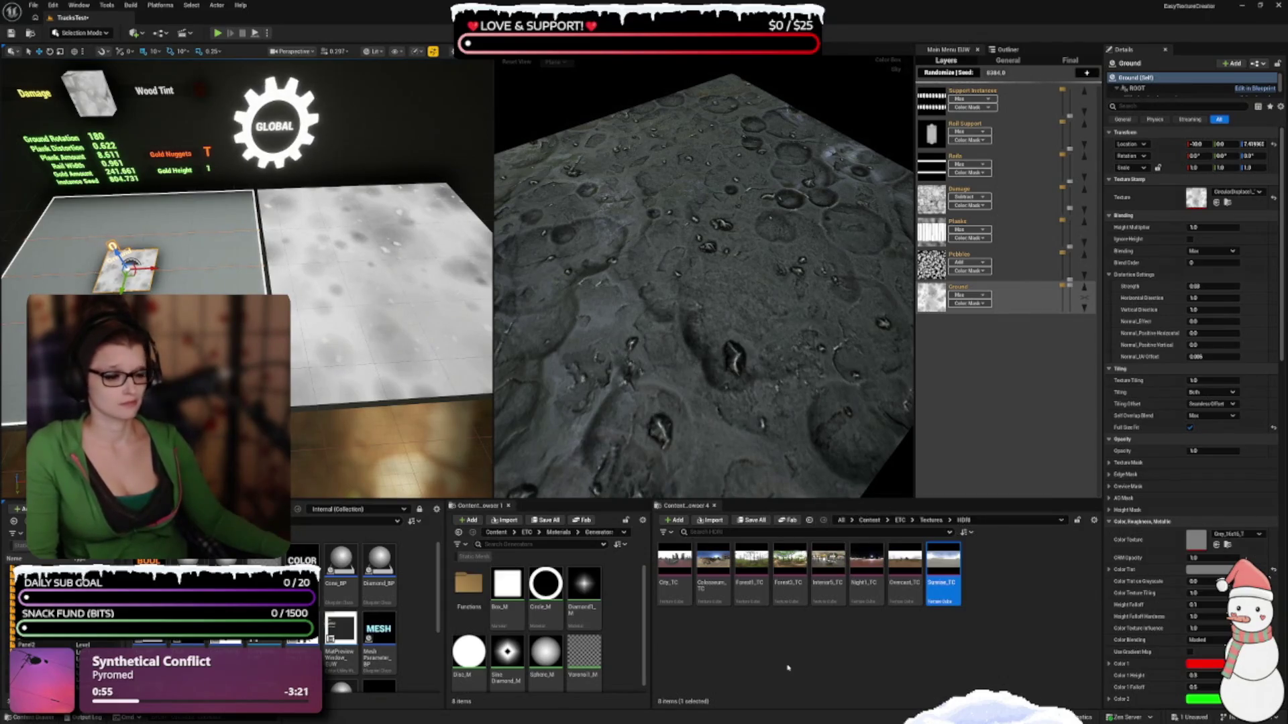
click(741, 581)
double_click(743, 583)
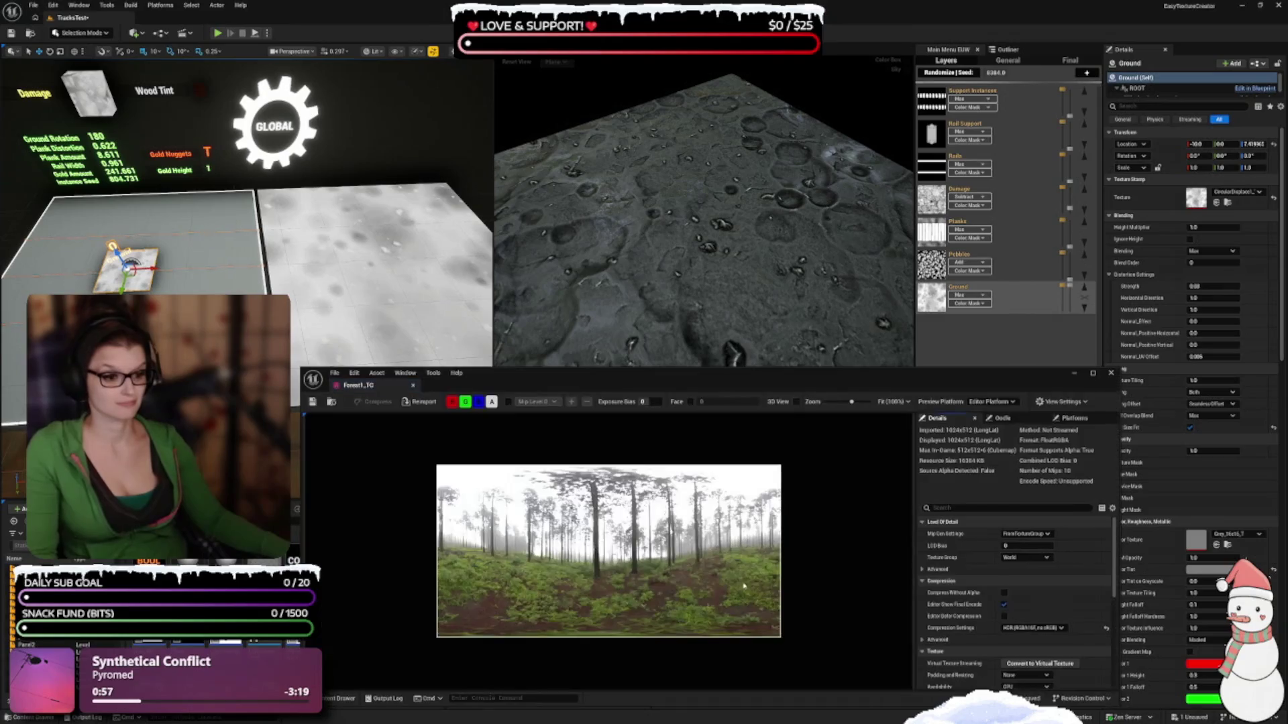
click(413, 386)
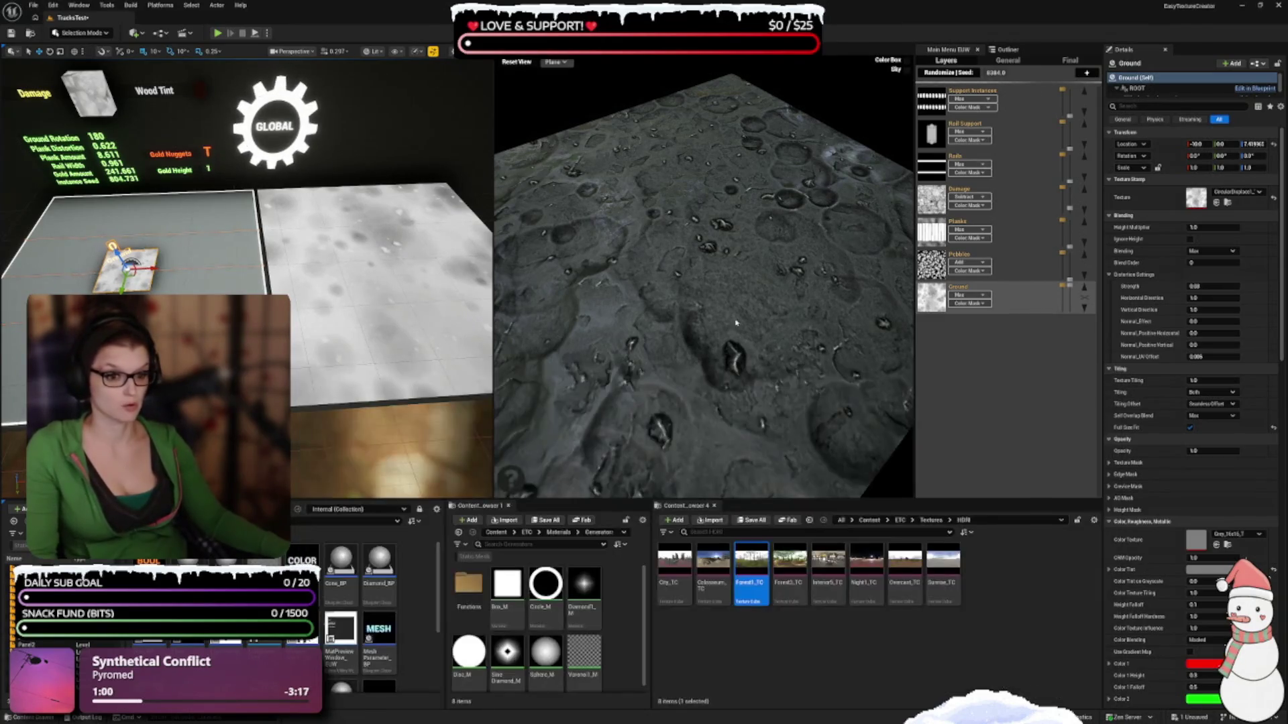
click(789, 570)
key(Return)
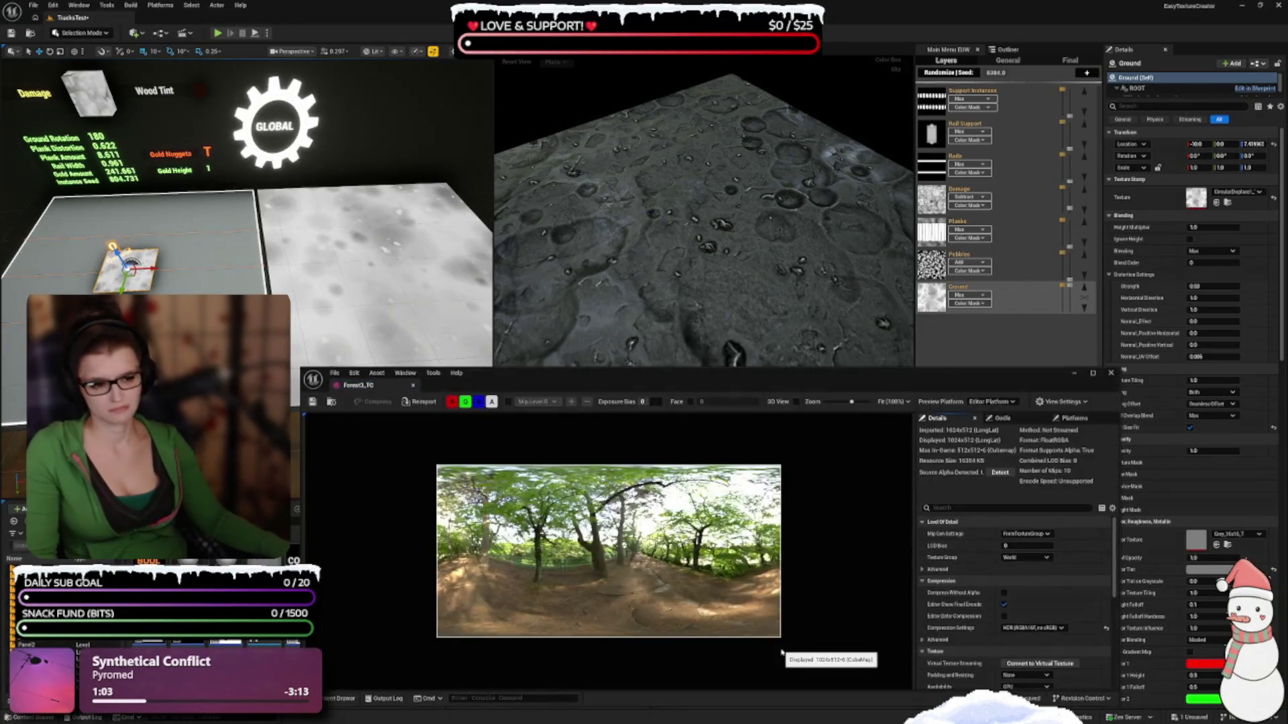
click(414, 386)
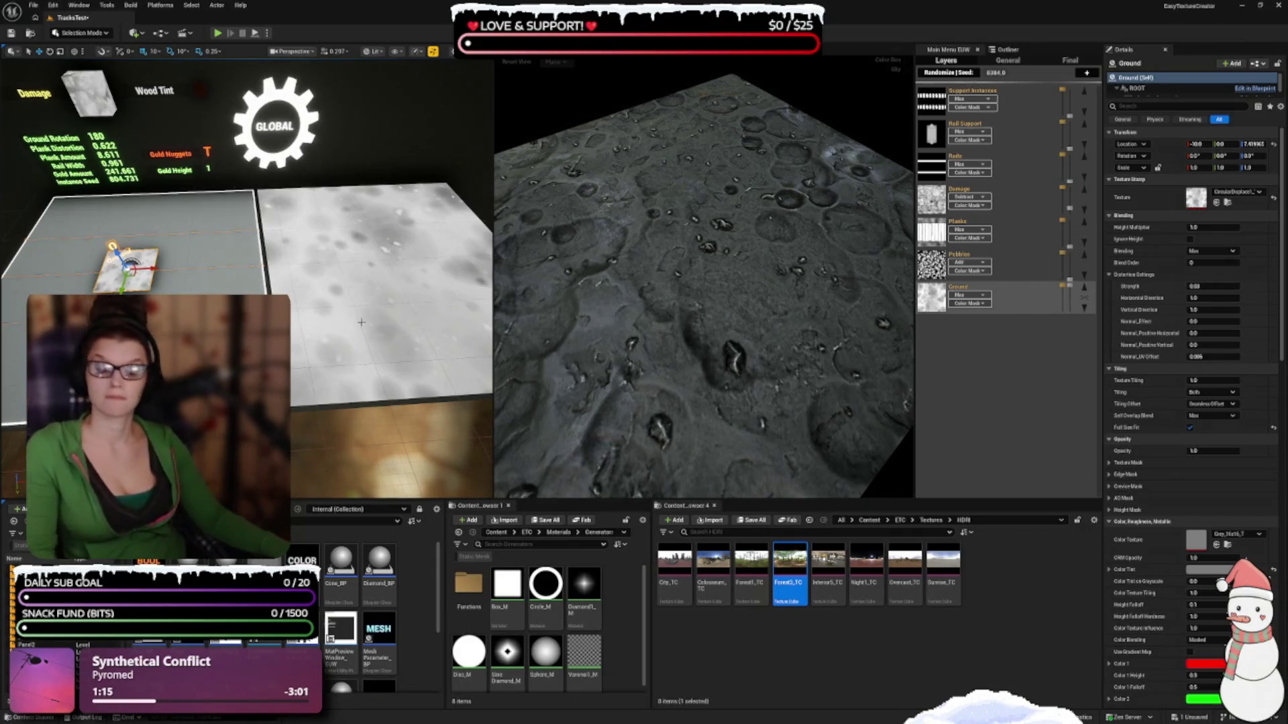
Clear the sky texture selection and switch to the level's actor list
click(661, 639)
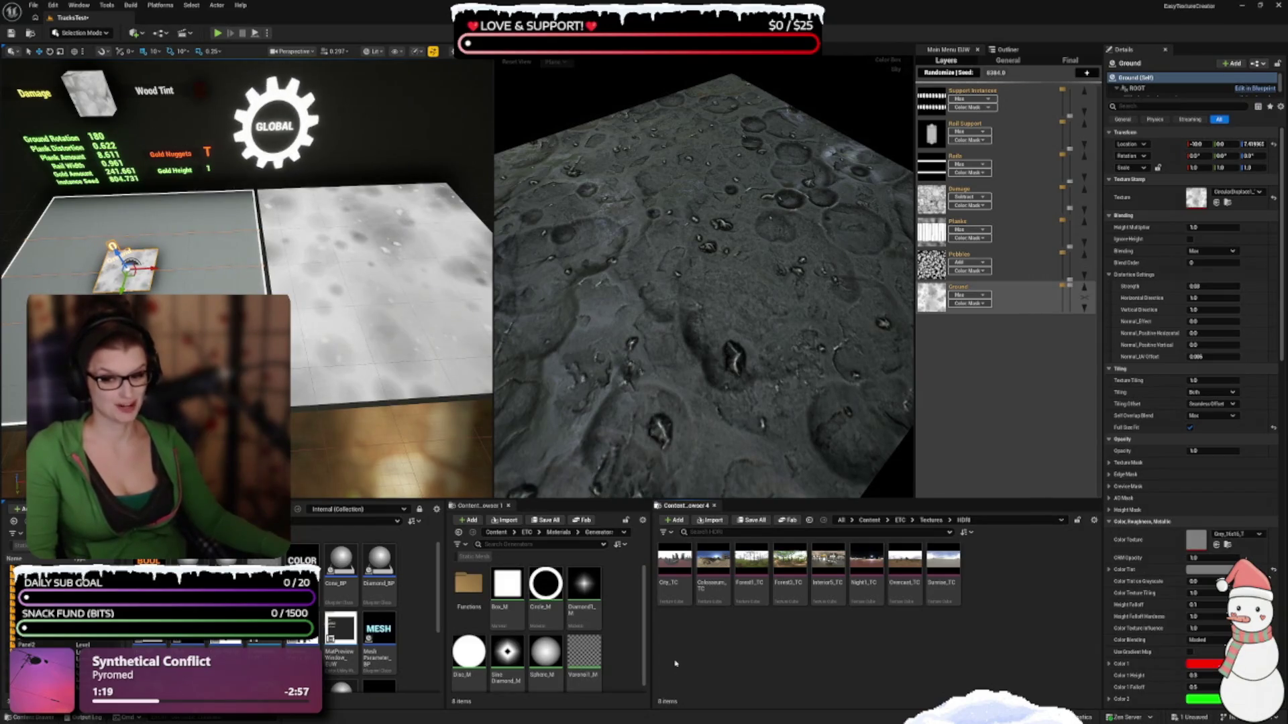
right_click(726, 658)
key(Escape)
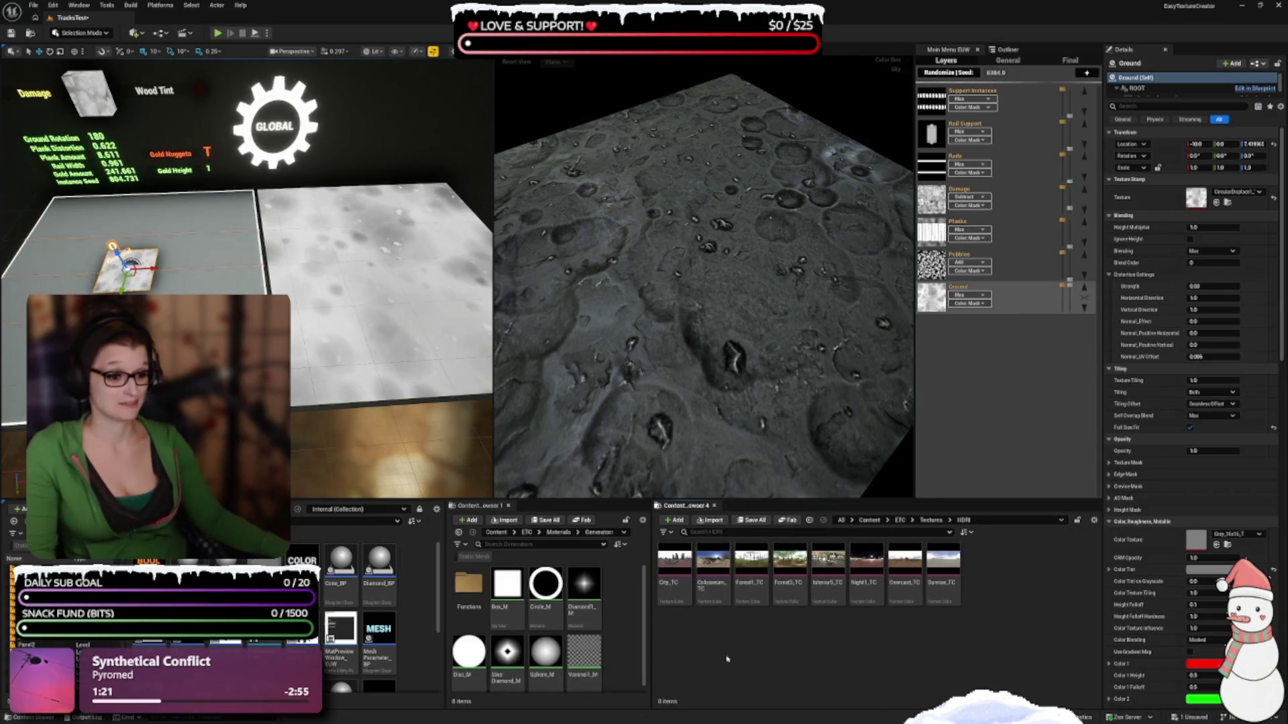
right_click(716, 577)
key(Escape)
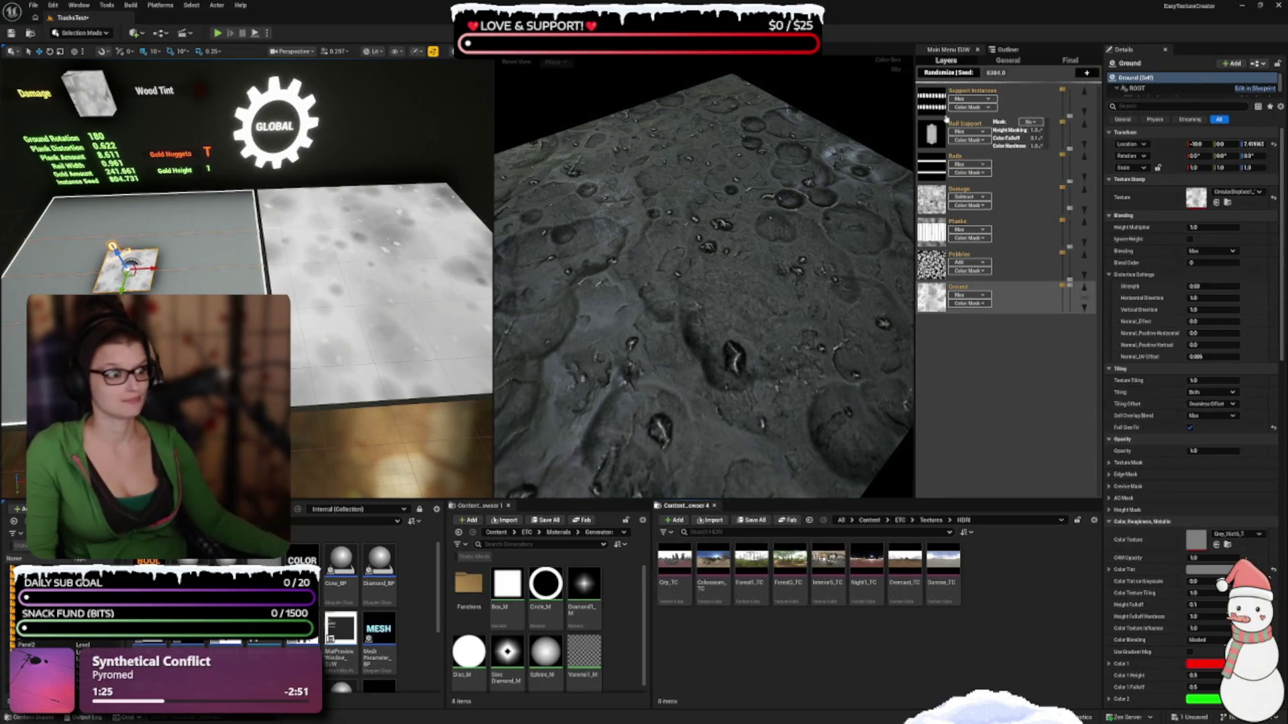
click(1002, 51)
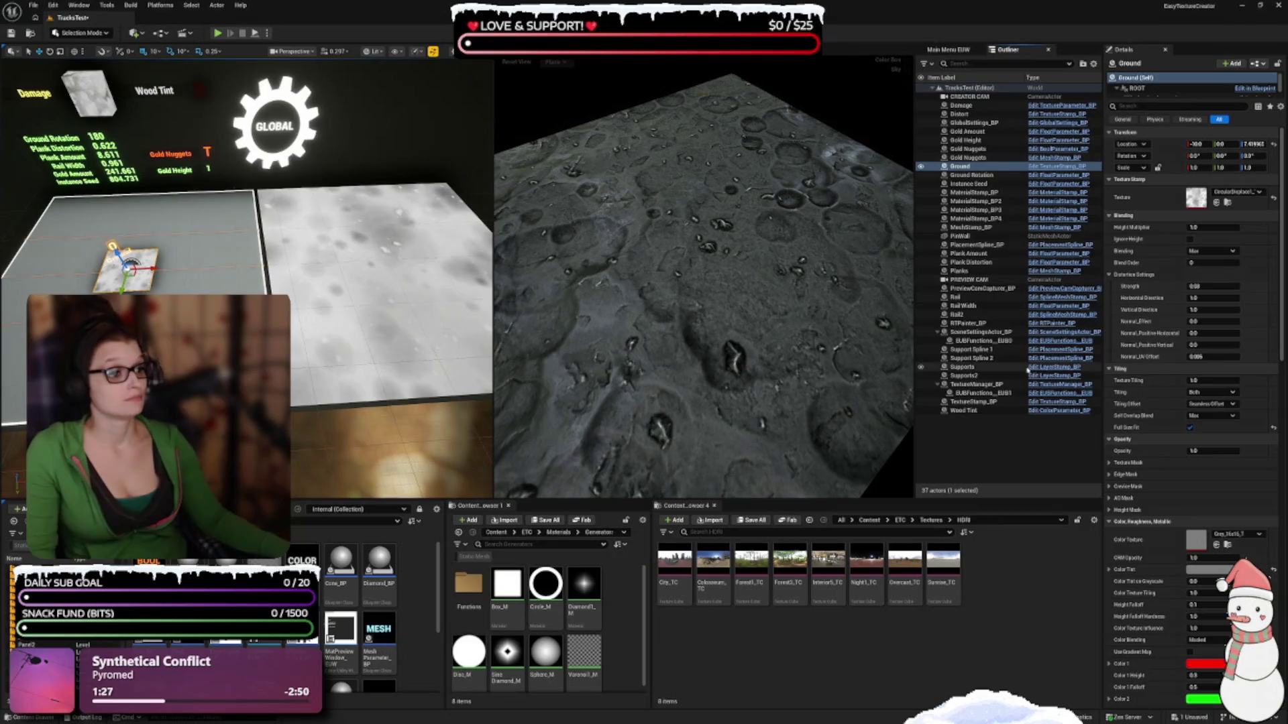
On SceneSettingsActor_BP set Sky Map to Colosseum_TC, then show the Ground layer's settings
click(979, 332)
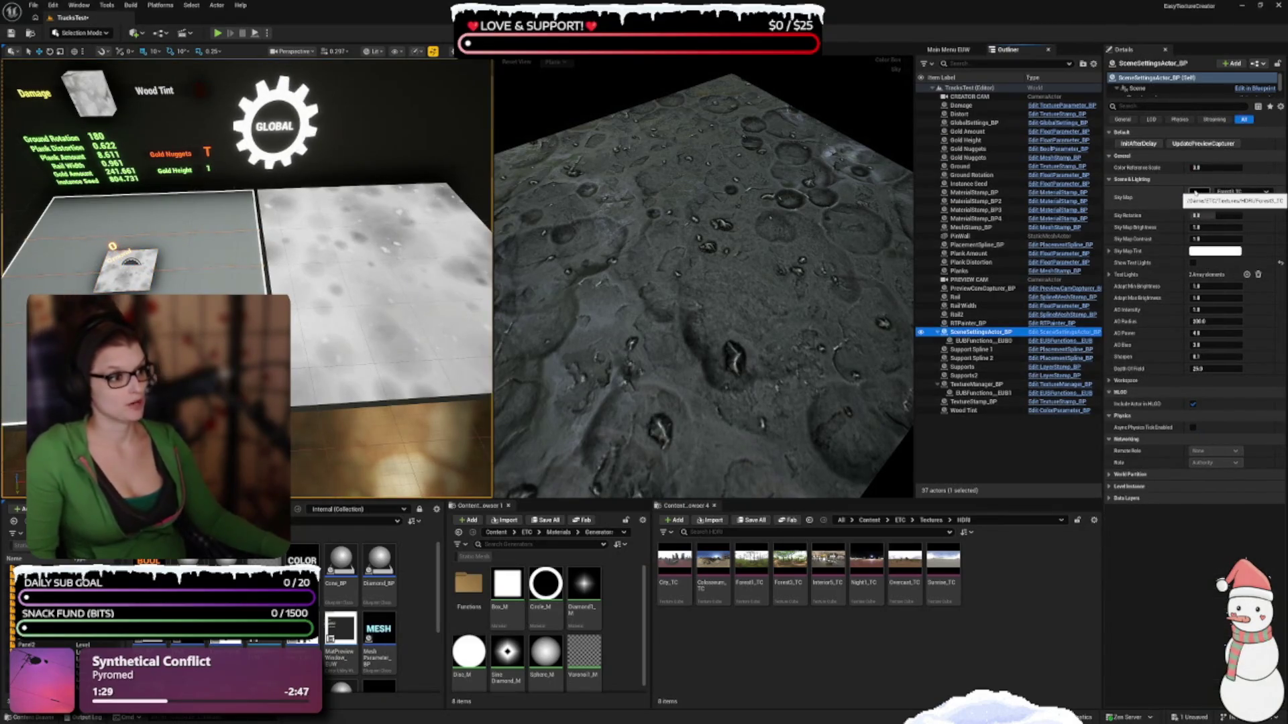
click(1241, 191)
click(1207, 306)
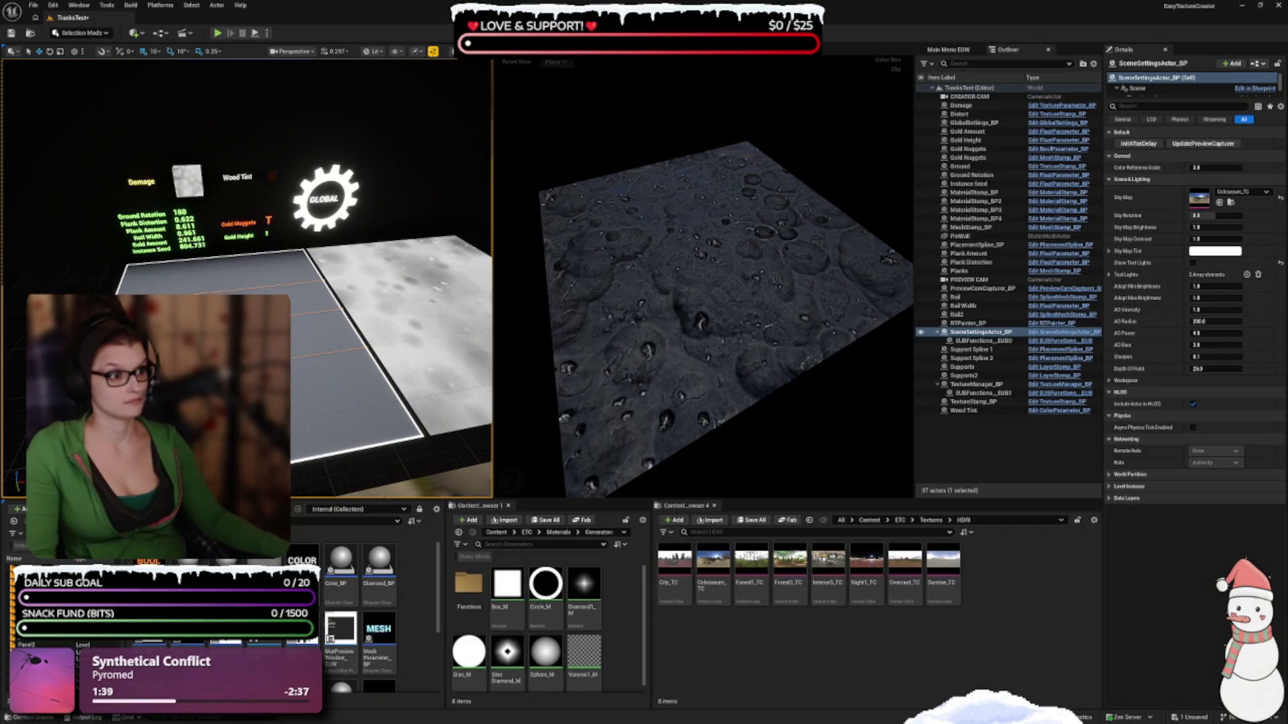
click(946, 49)
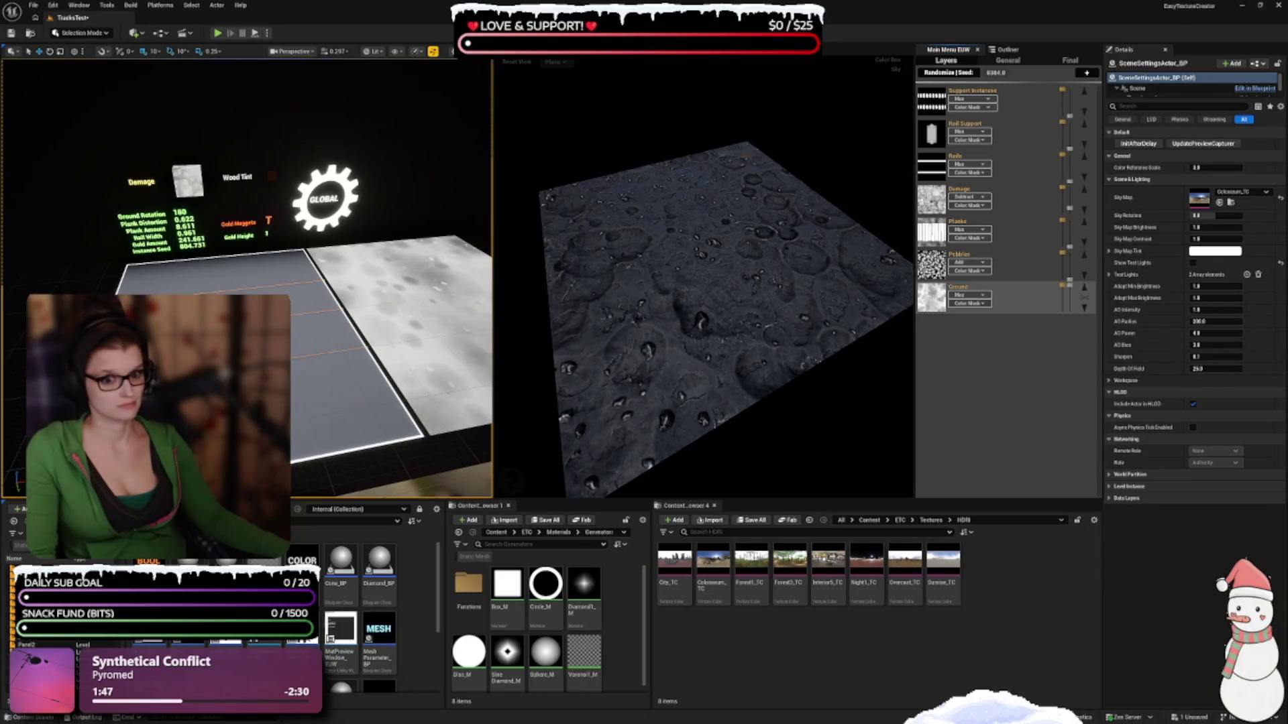
click(430, 200)
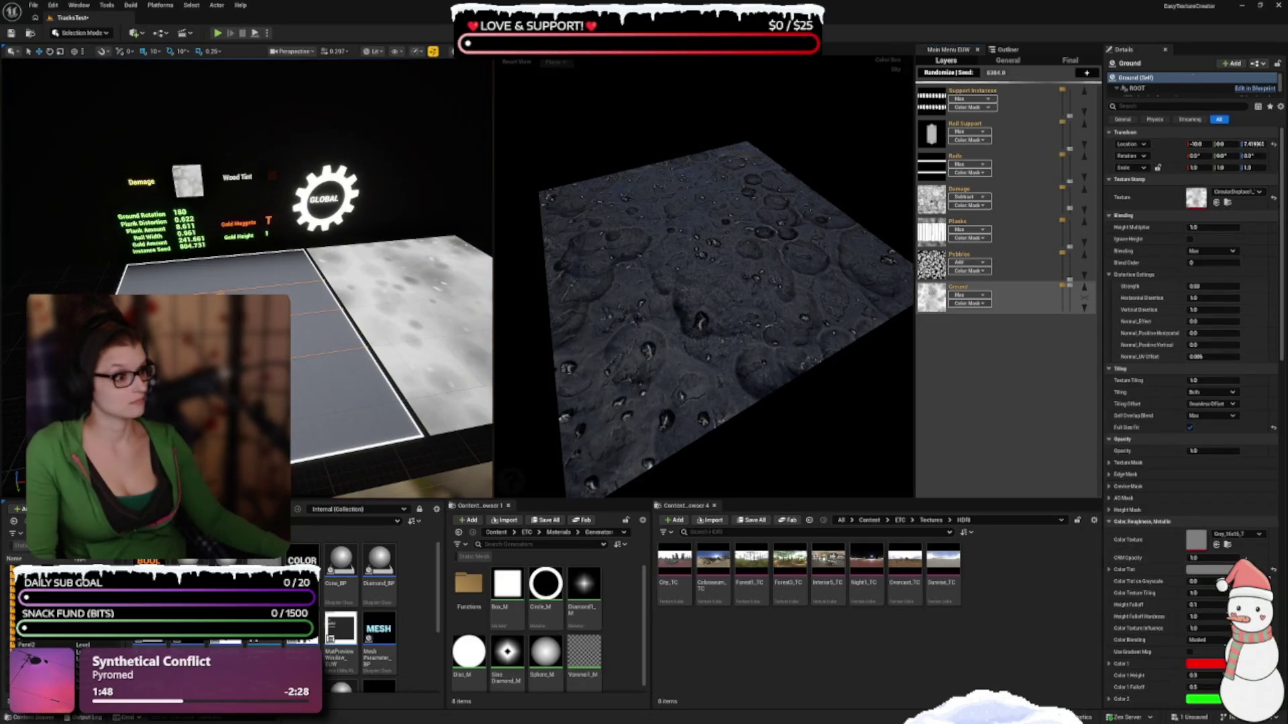
Try Path1_Disp_T as the Ground stamp, enable Planks and Rail Support, then revert the texture
click(1234, 193)
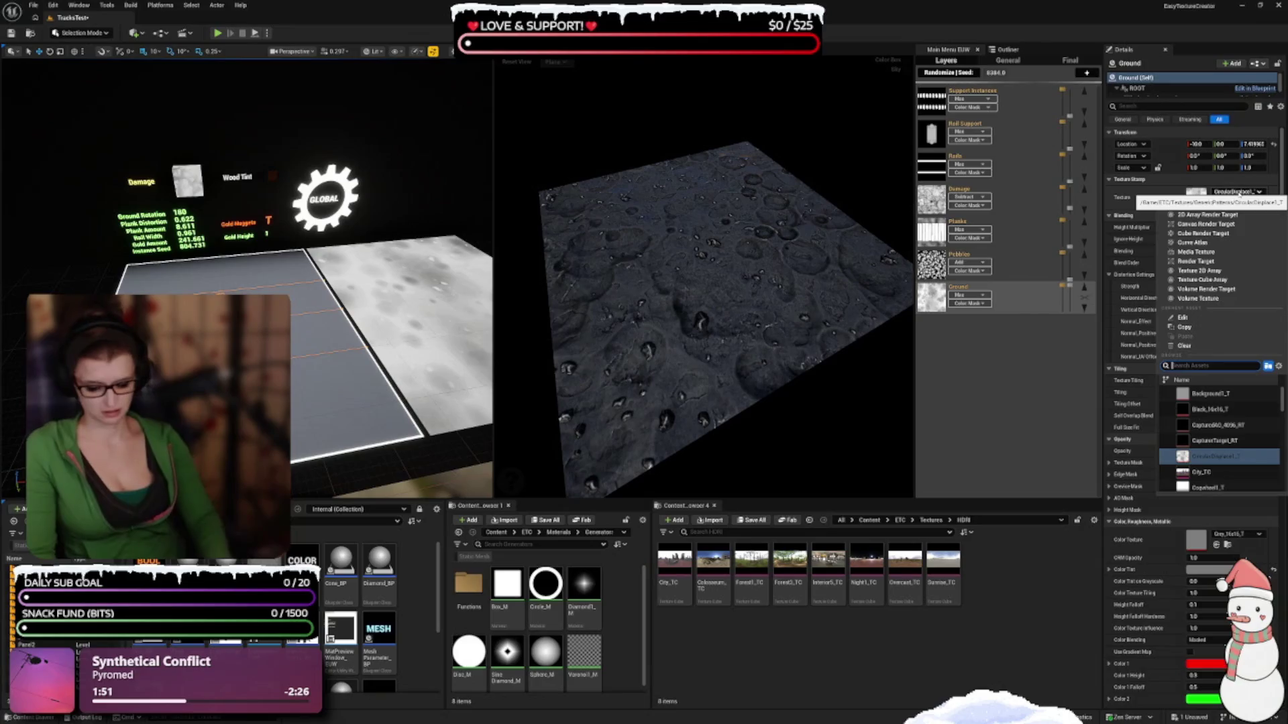
text(path)
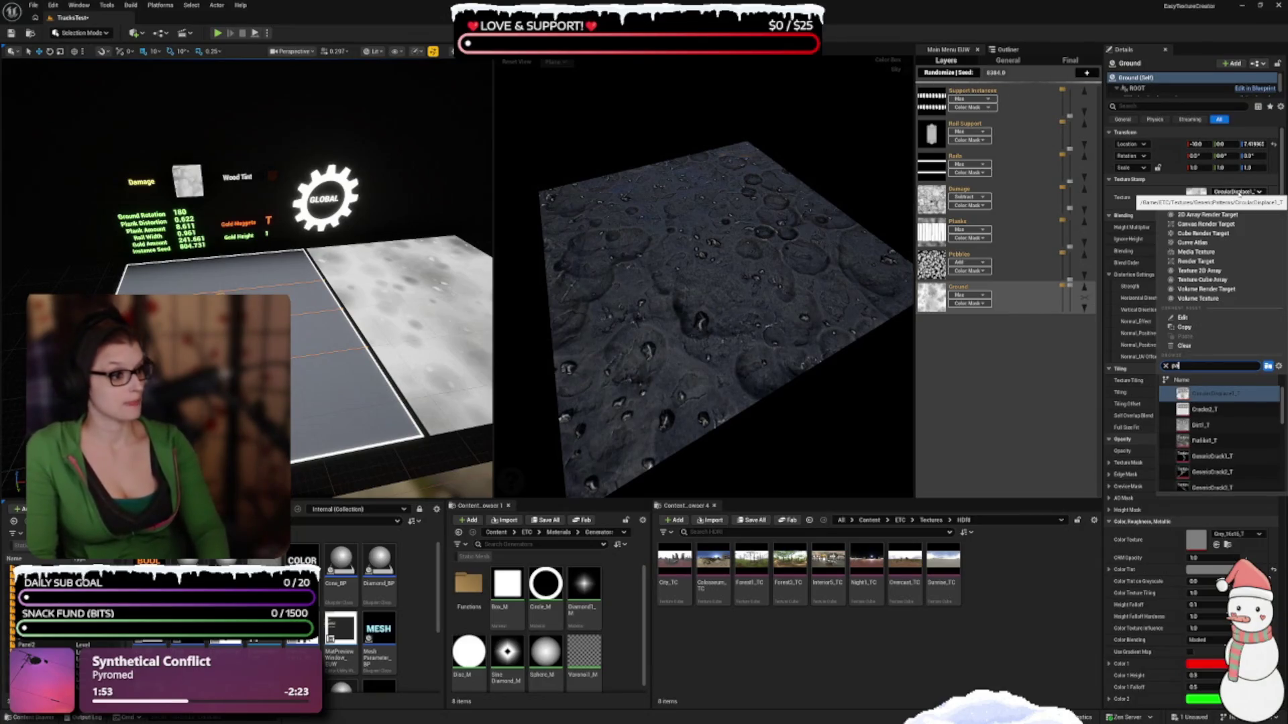
click(1207, 394)
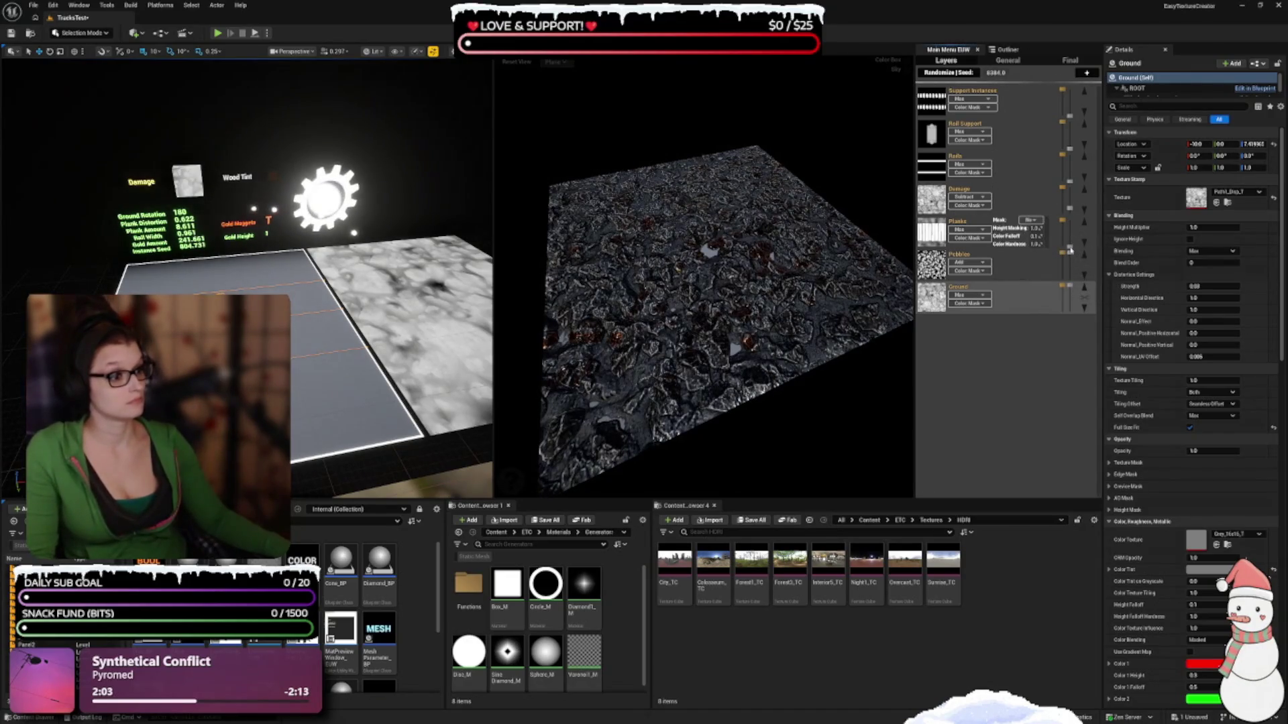
click(1070, 223)
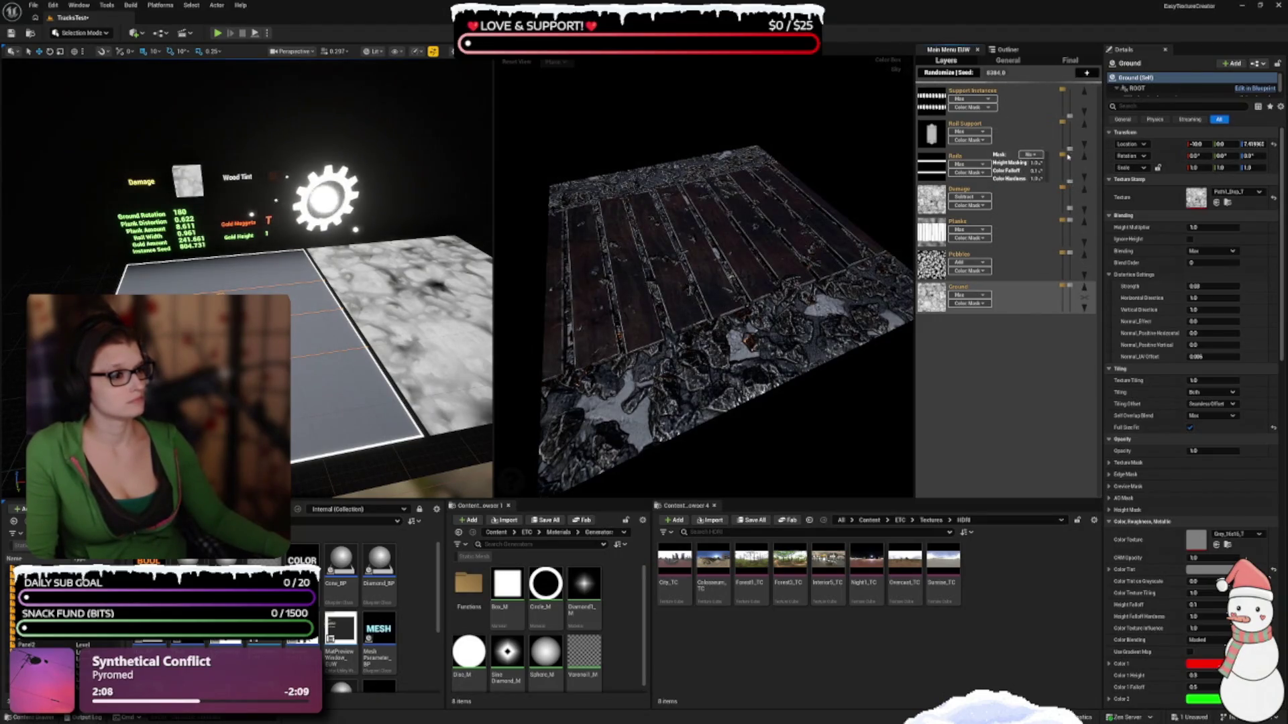
click(1070, 121)
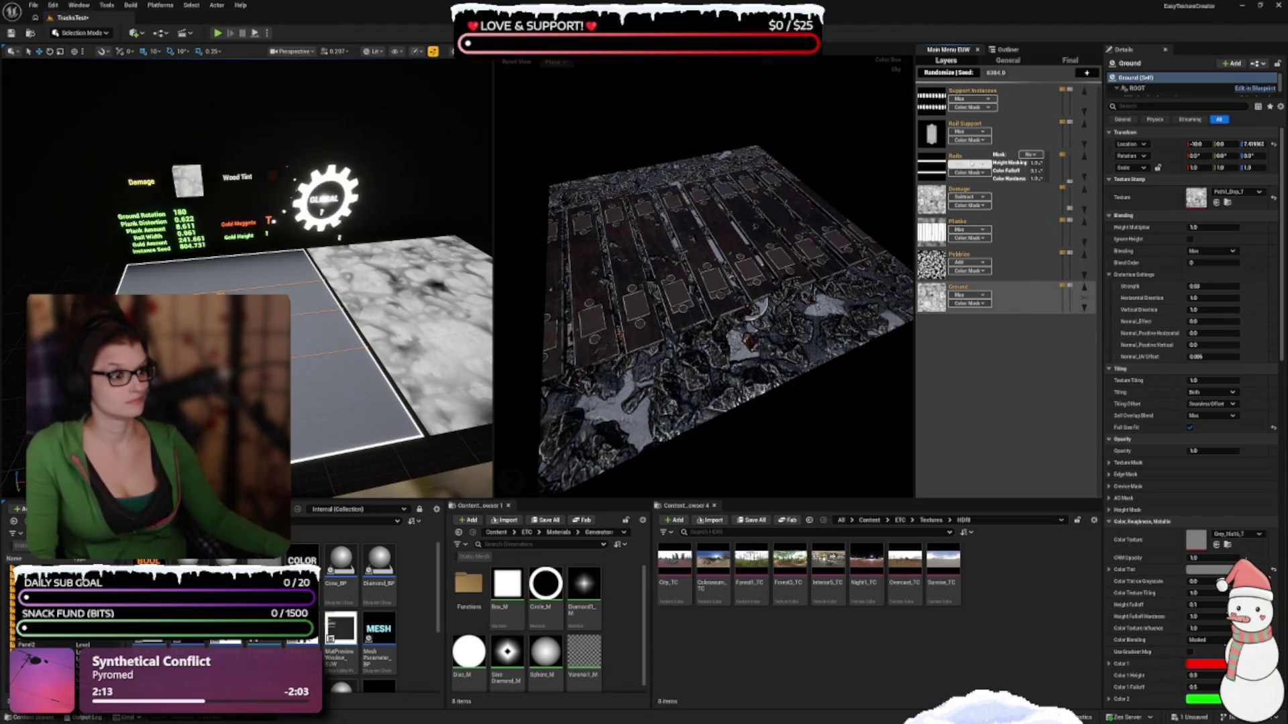
click(1084, 297)
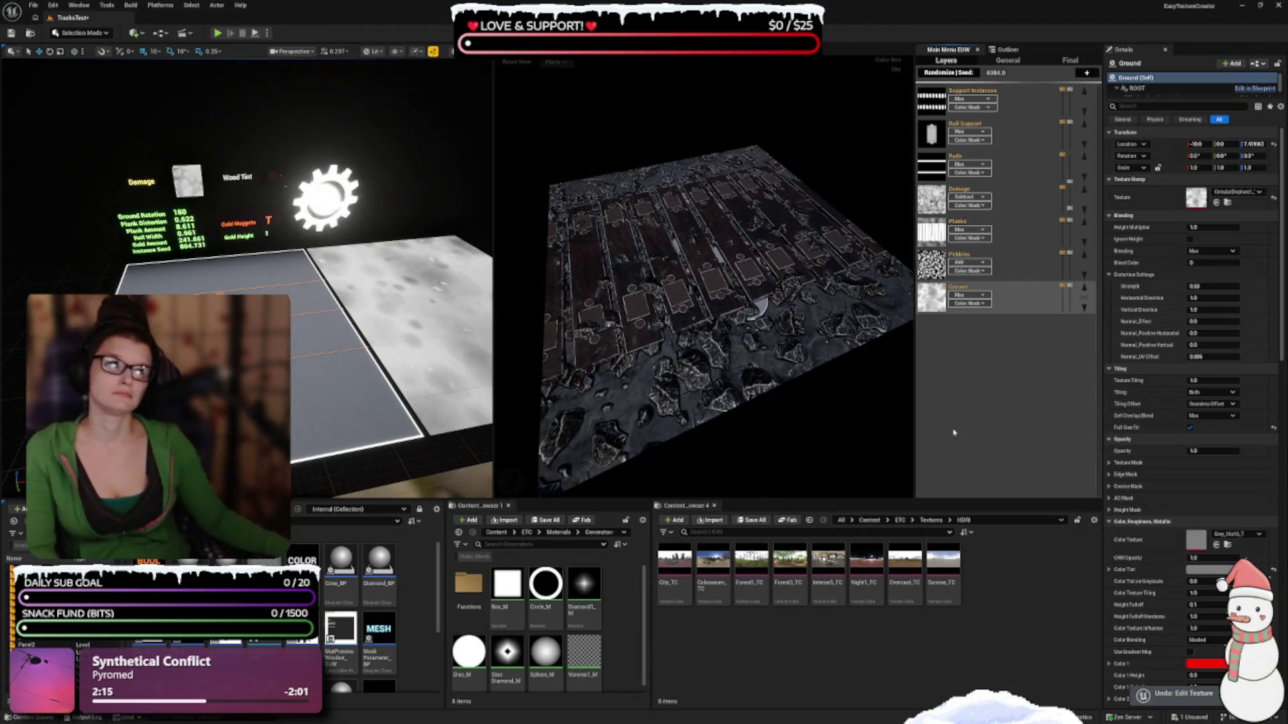
Check Rail Support's mask settings, enable the Rails layer, and turn on the test lights
click(1040, 414)
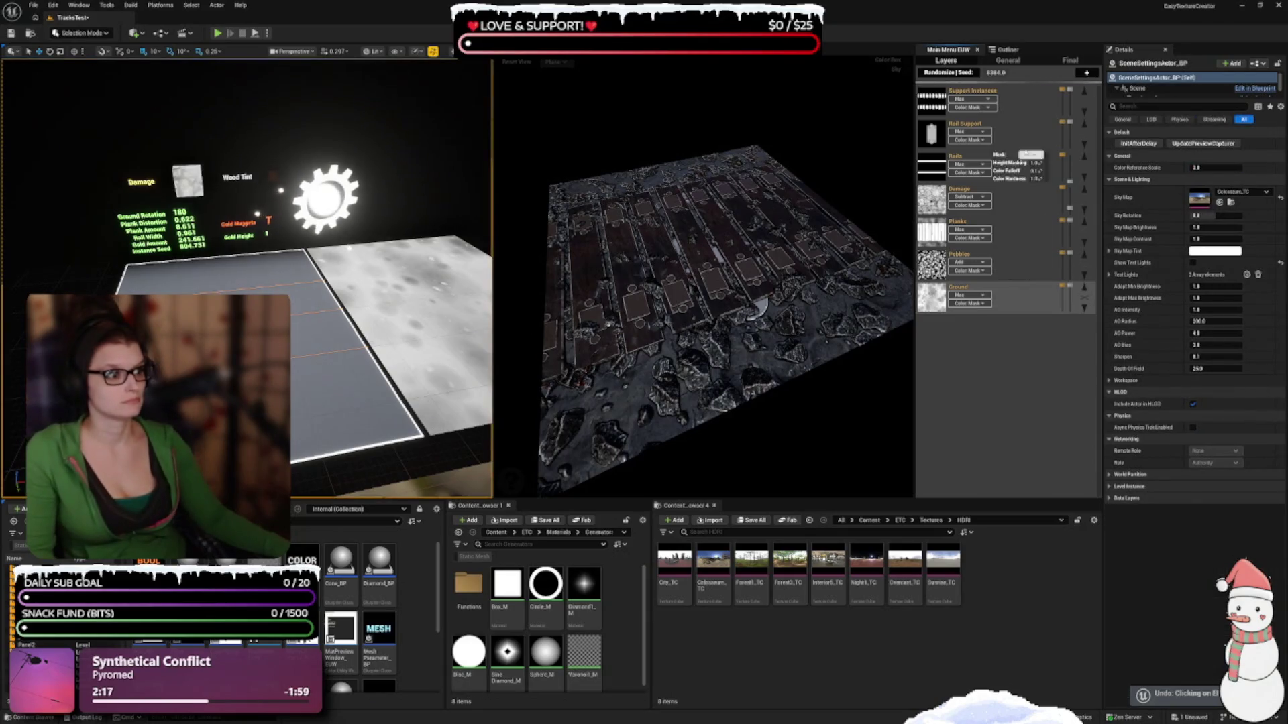
mouse_move(1048, 120)
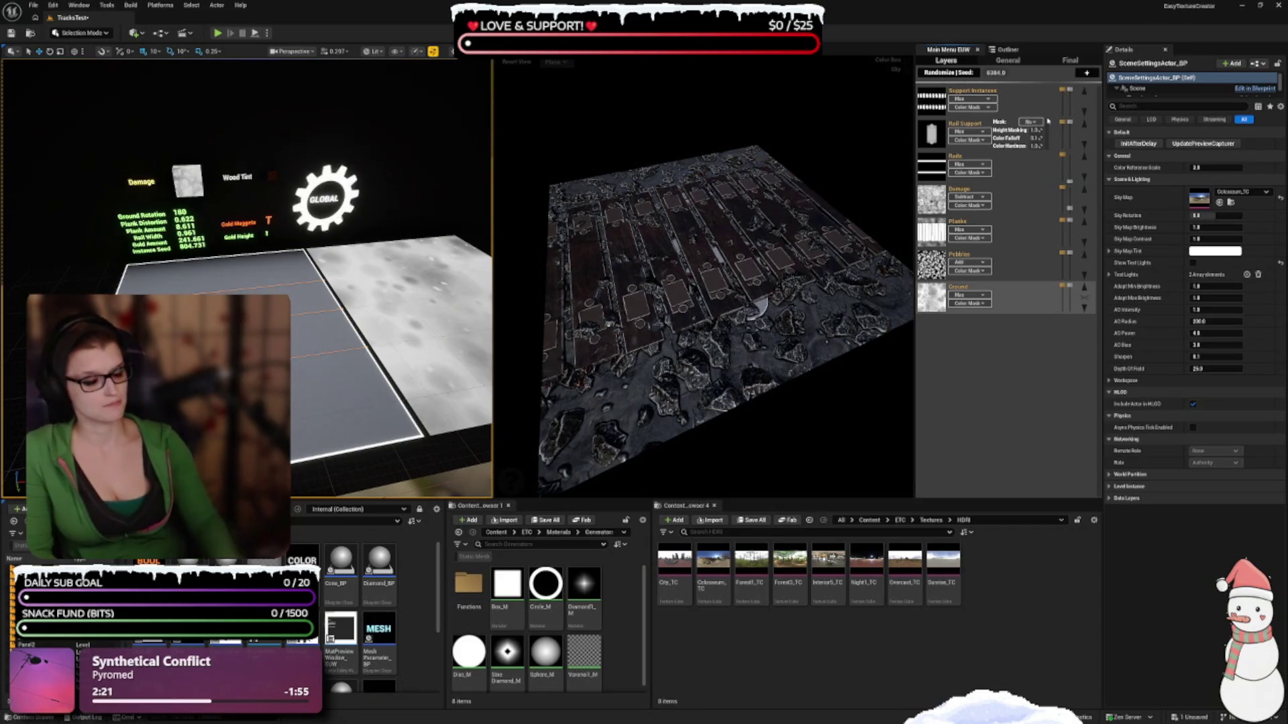
drag(738, 288, 716, 281)
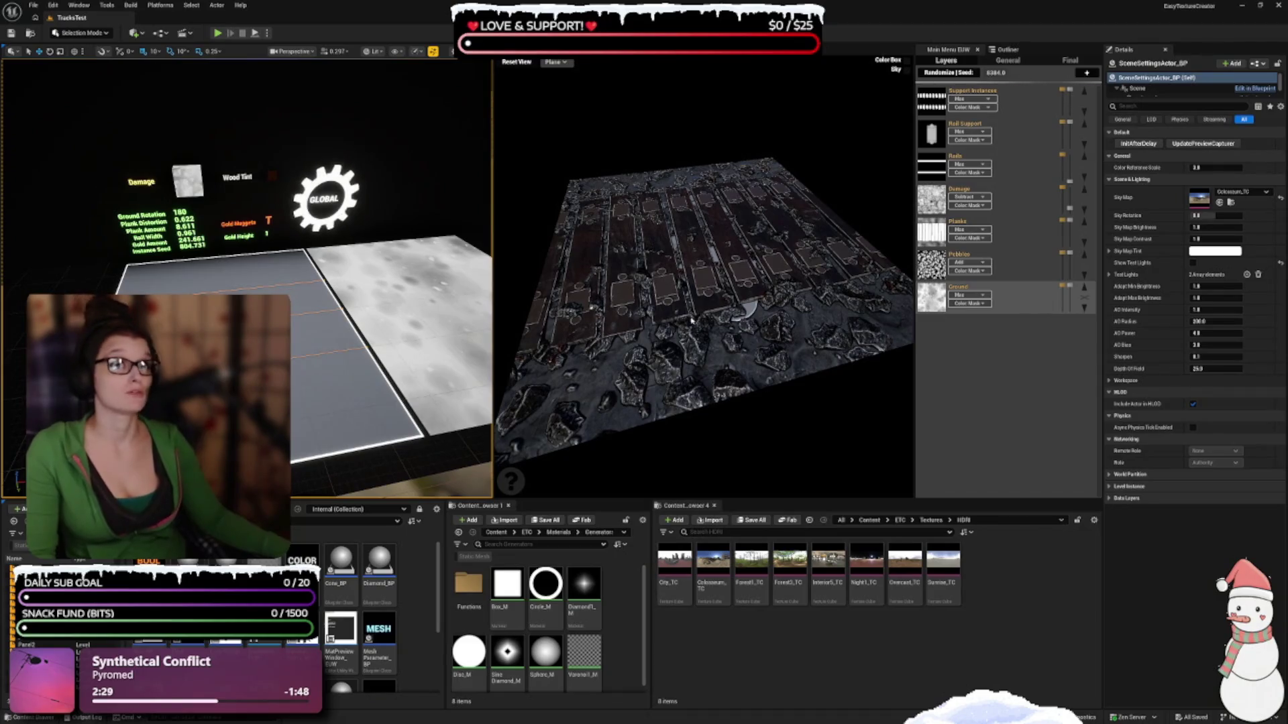
click(1070, 123)
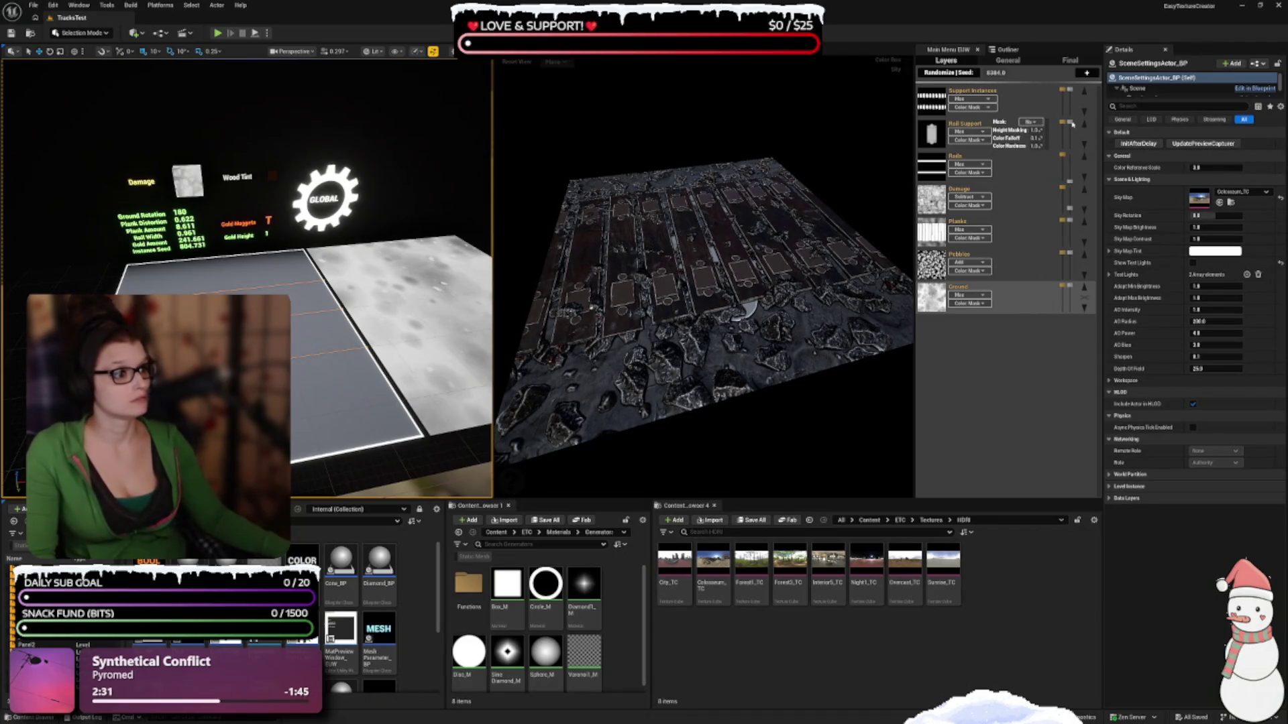
mouse_move(1070, 221)
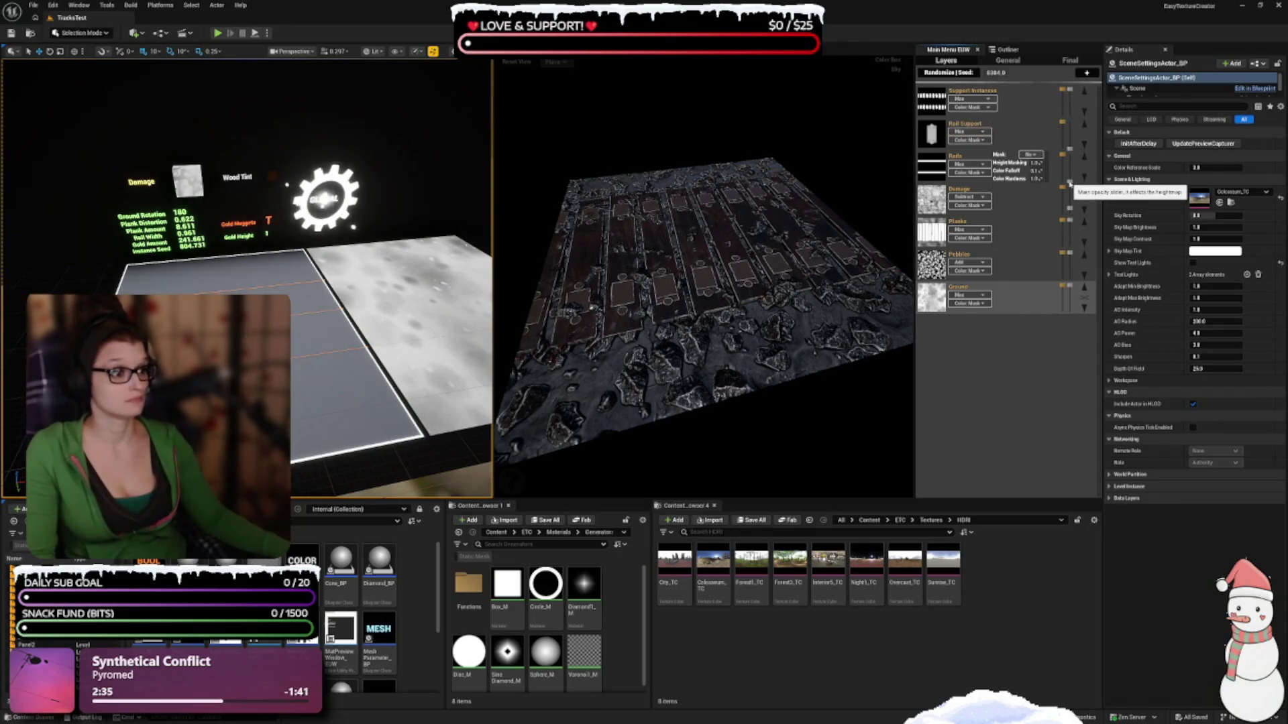
click(1076, 146)
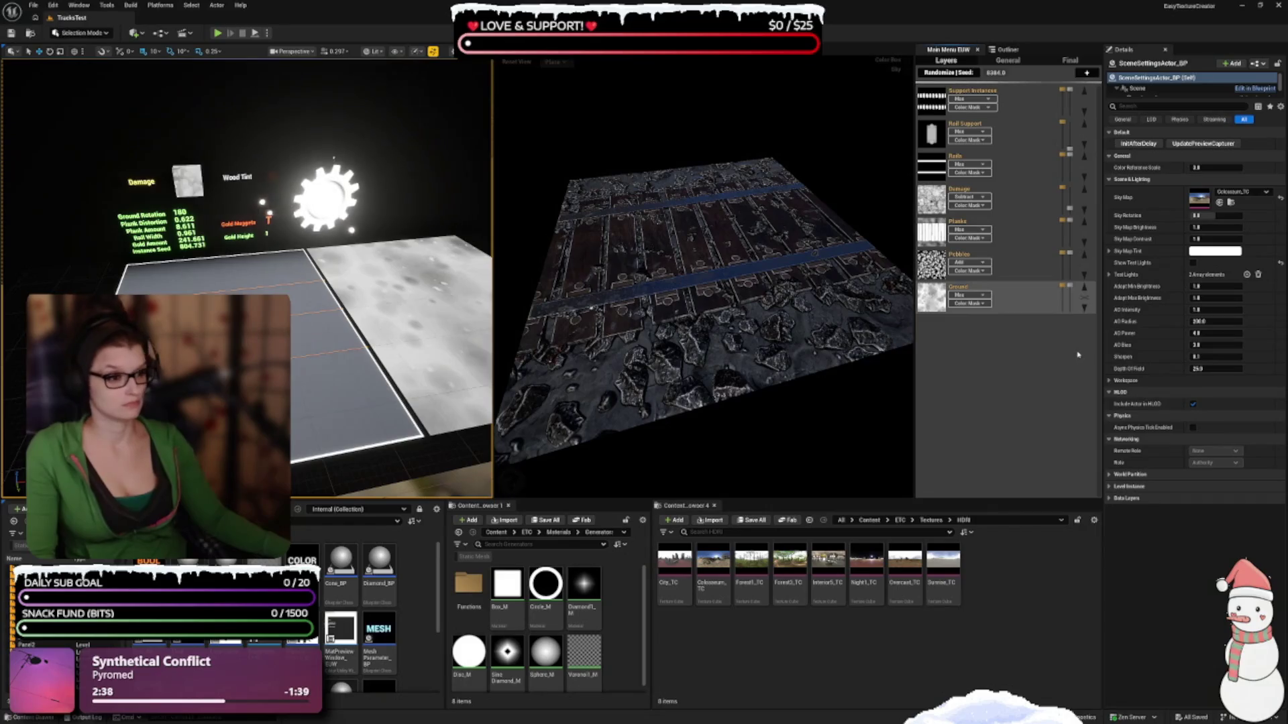
drag(698, 385, 735, 390)
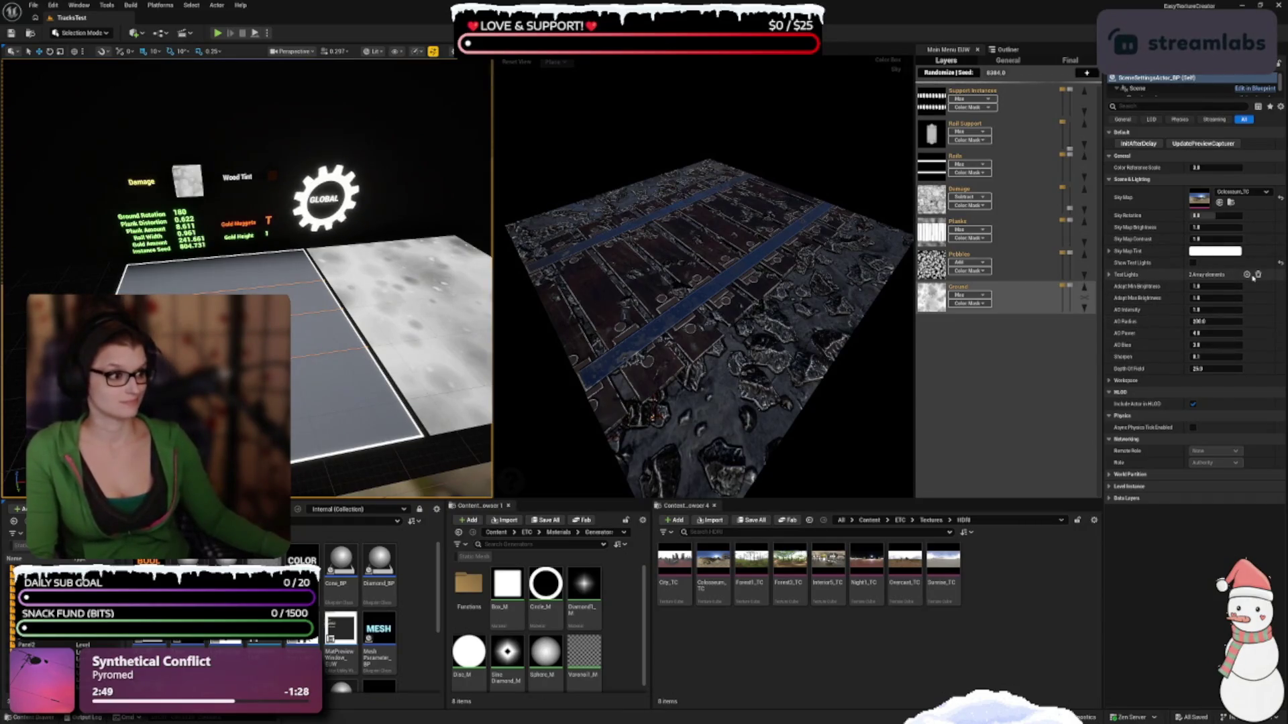
click(1193, 263)
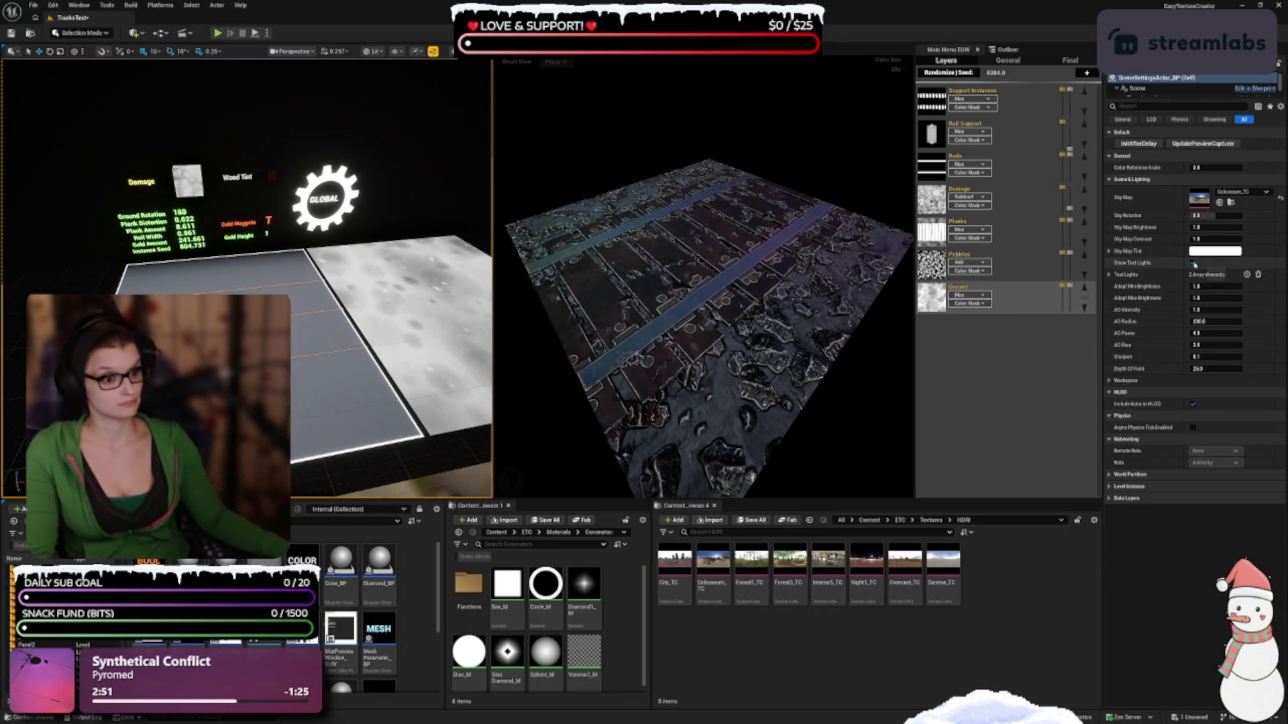
Turn the test lights off and try Sky Map Brightness at 2.0, 1.5, then 2.5
click(1194, 264)
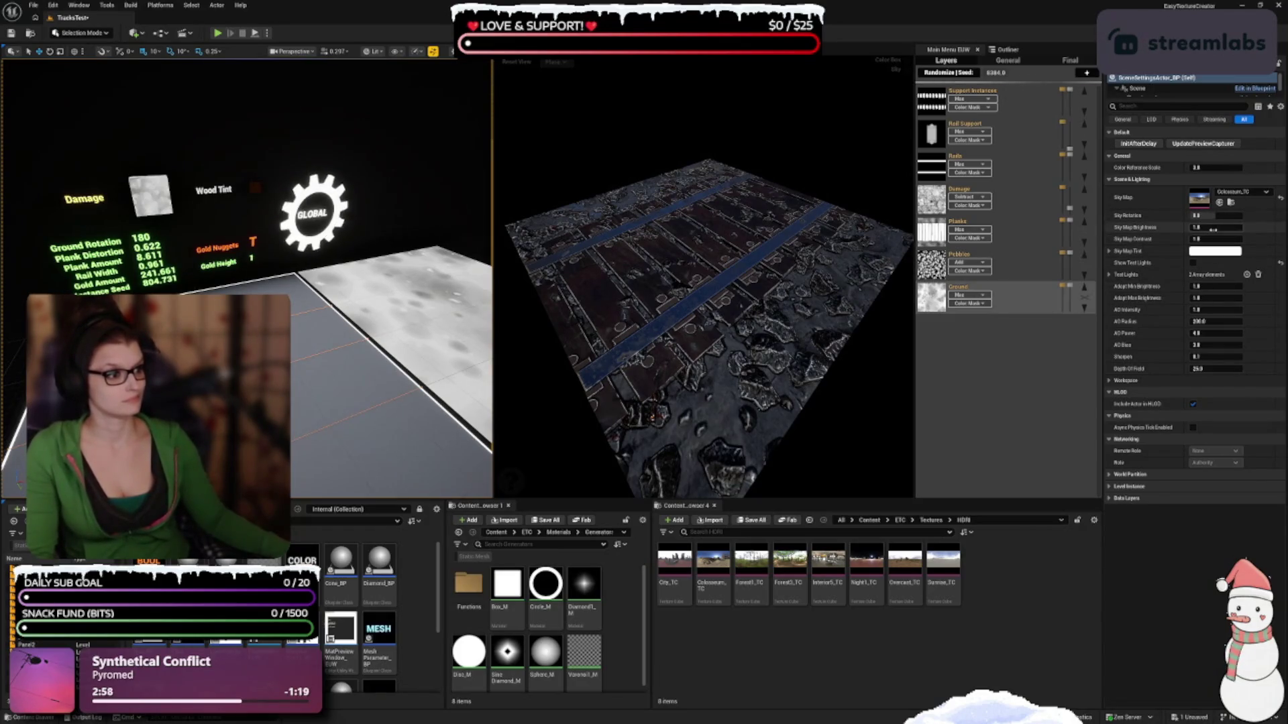
text(2)
key(Return)
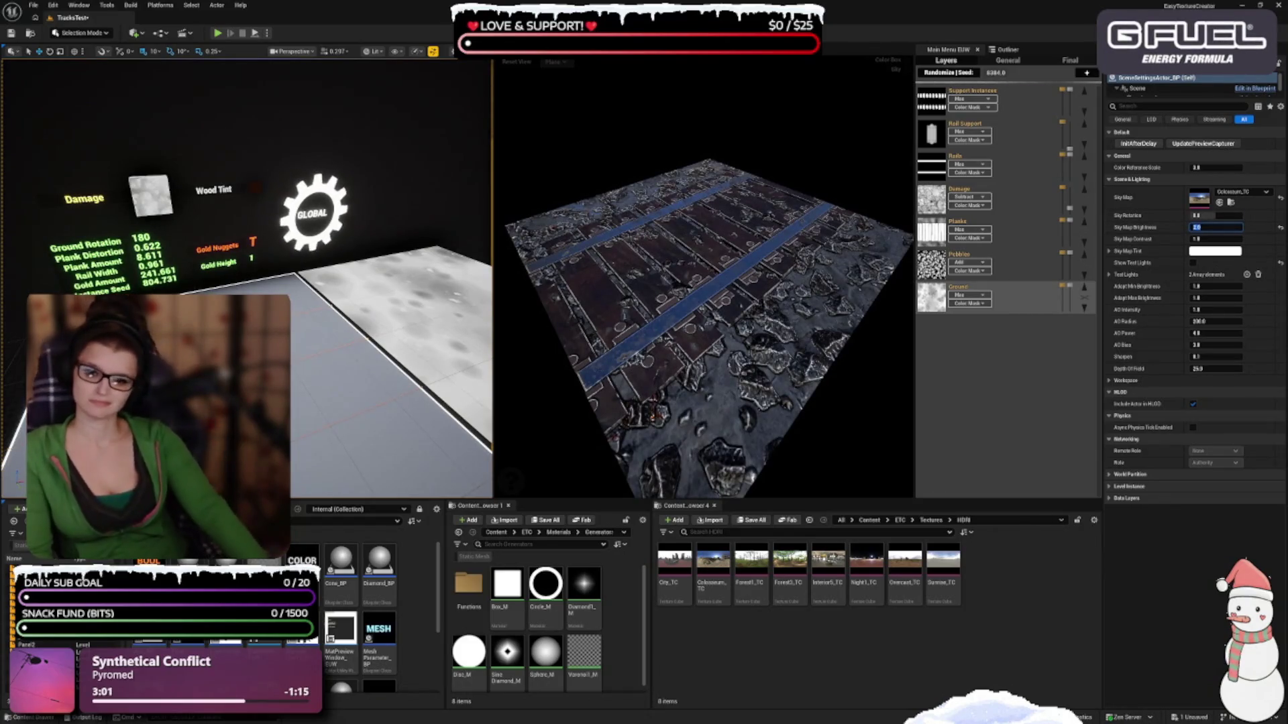
key(Return)
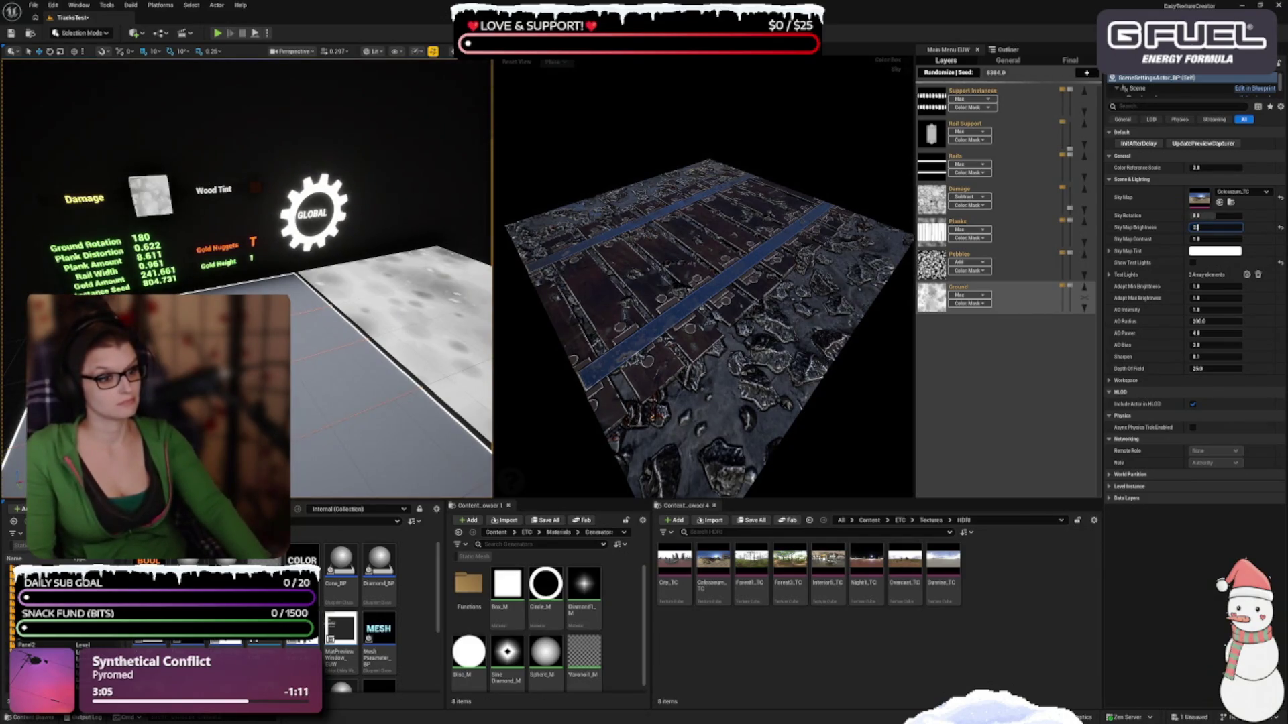
text(5)
key(Return)
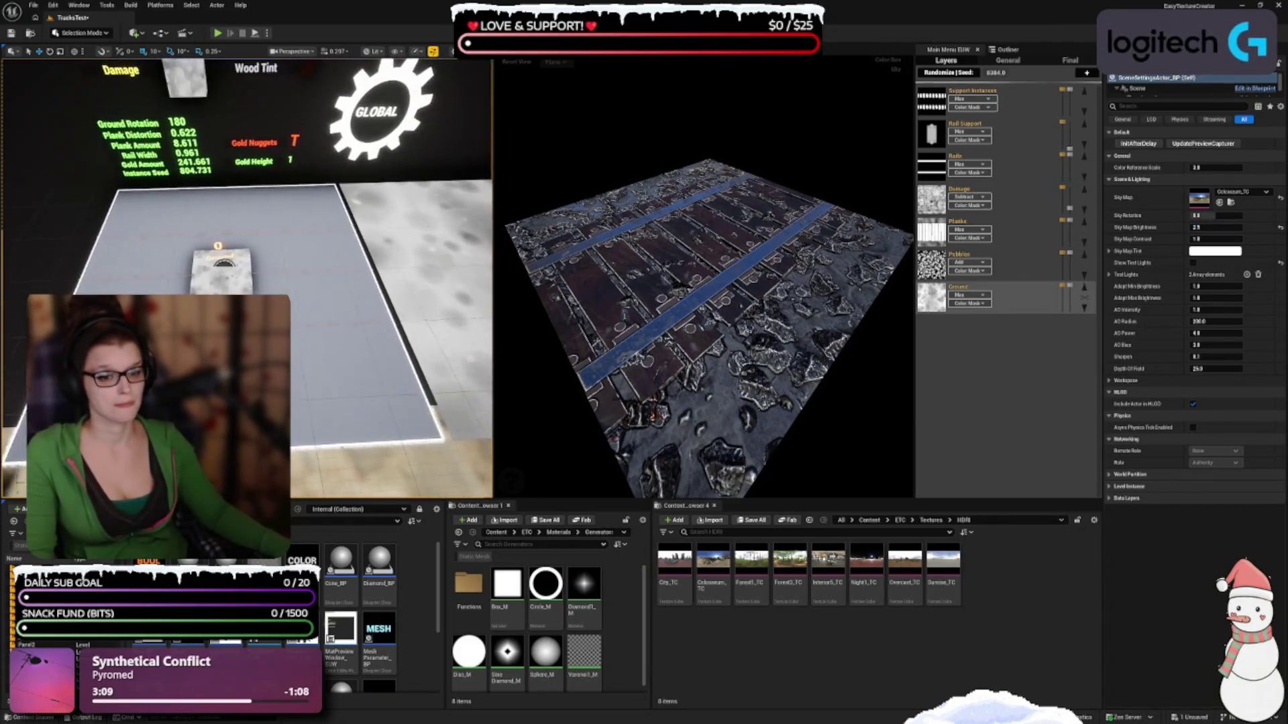
drag(698, 238, 838, 348)
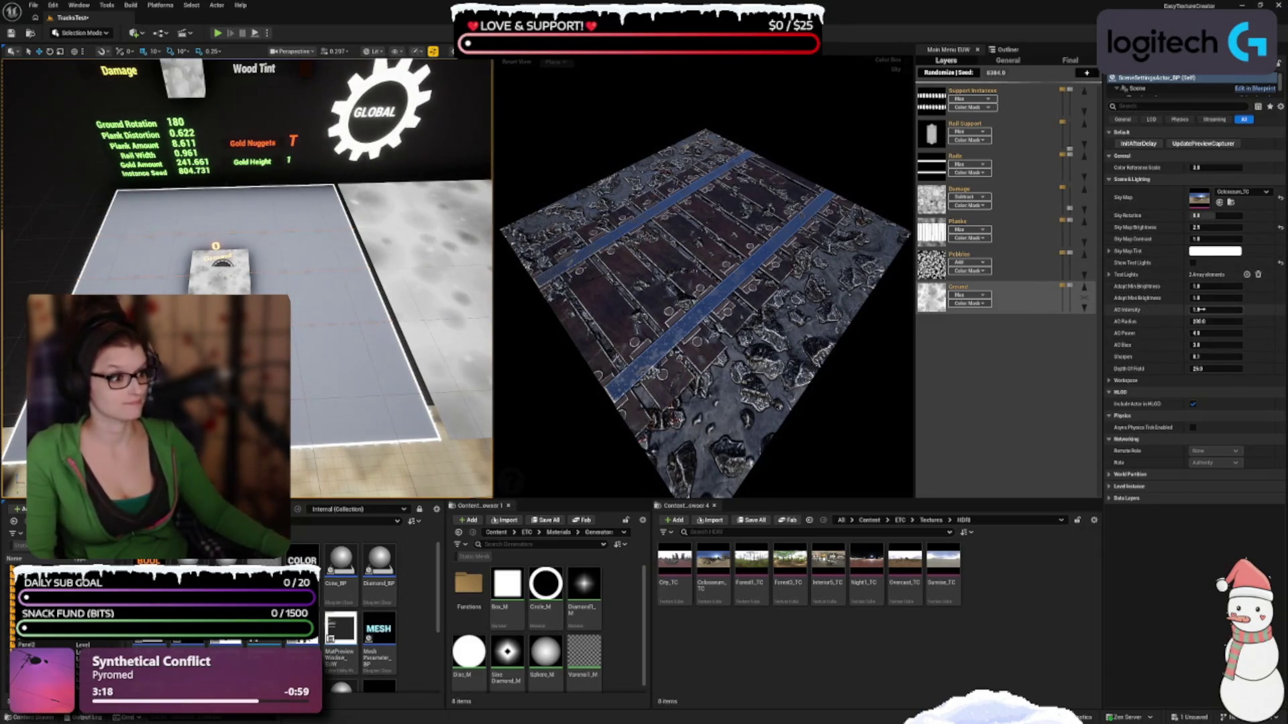
Try AO Intensity at 0.5, a stronger value and 0.8, settling on 1.0
click(1201, 309)
text(0.5)
key(Return)
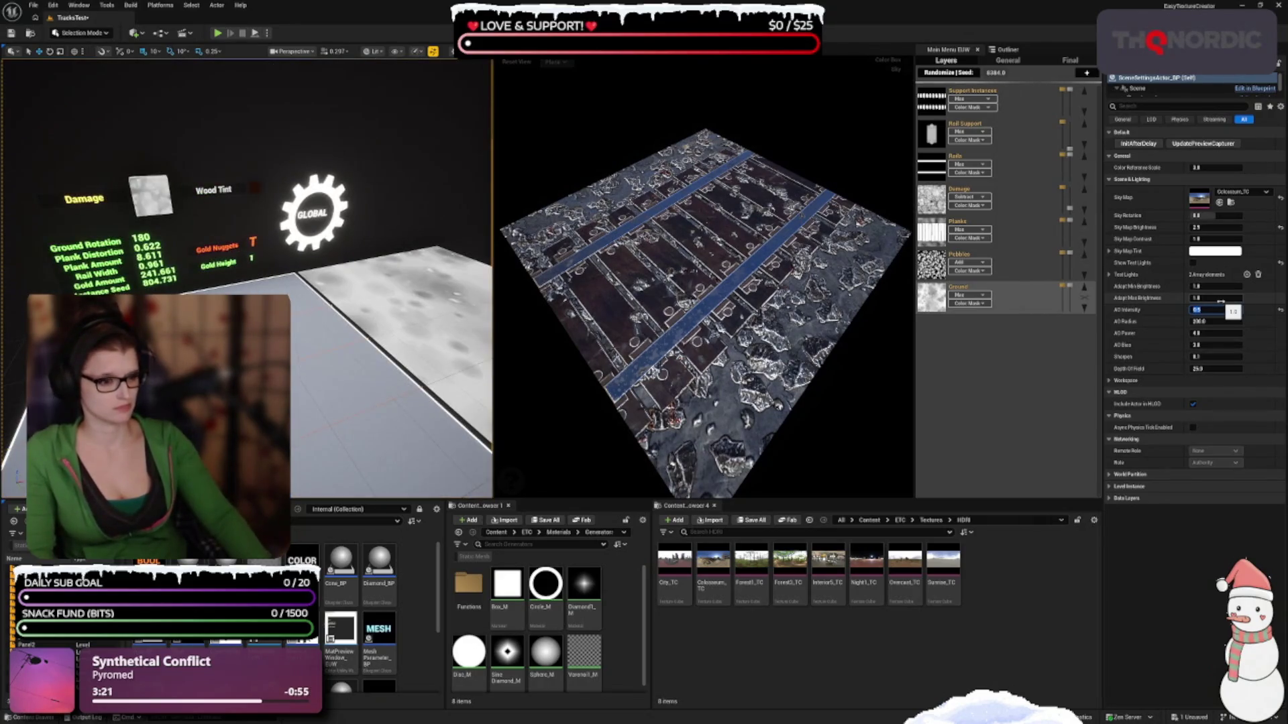
key(Return)
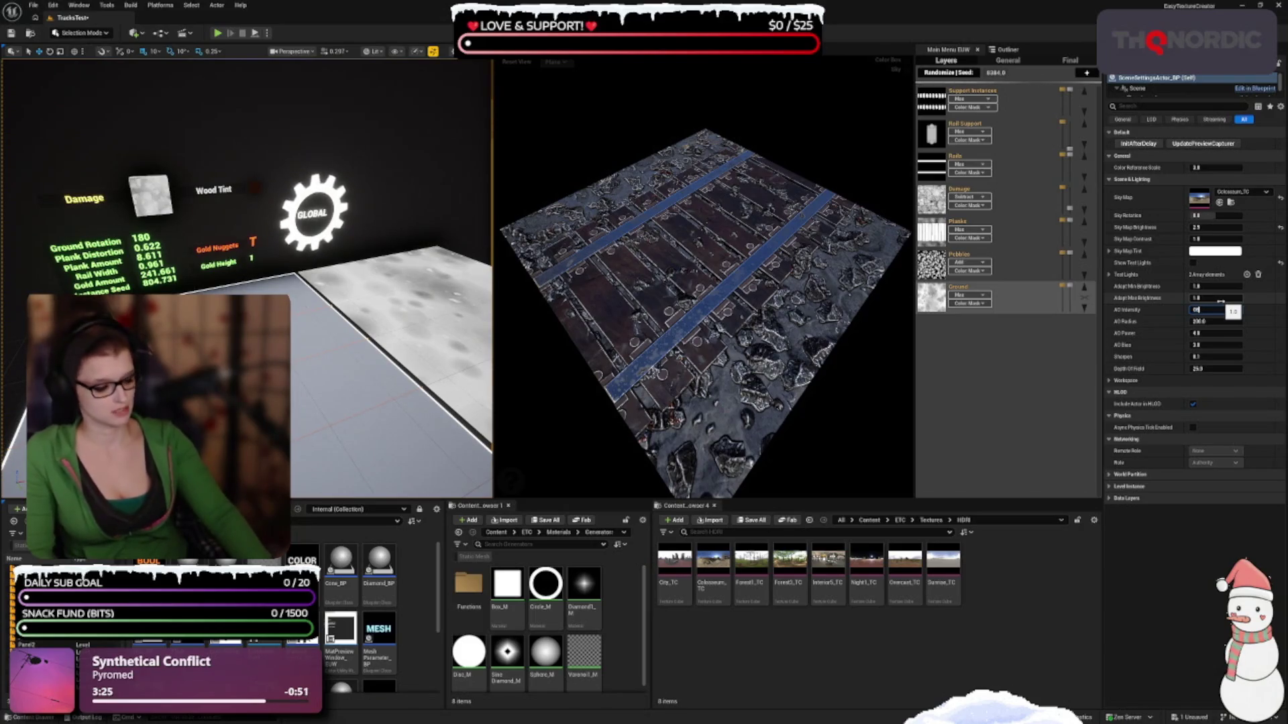
text(.8)
key(Return)
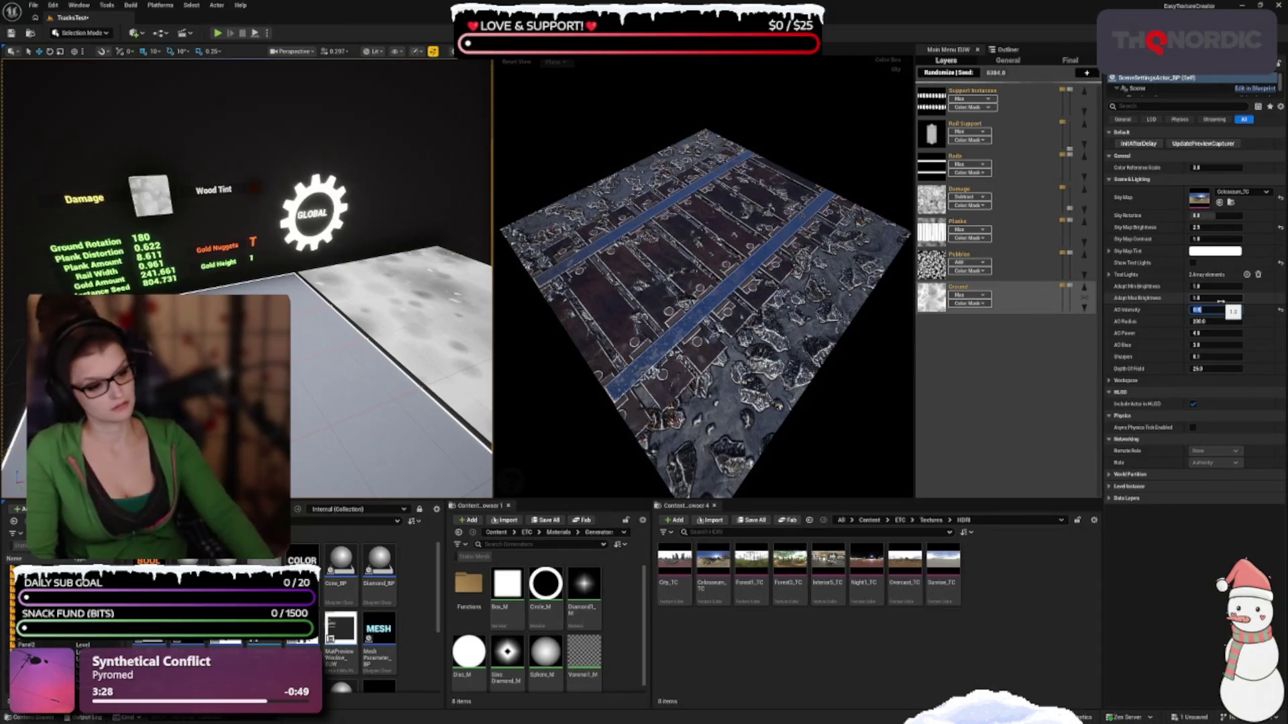
text(1)
key(Return)
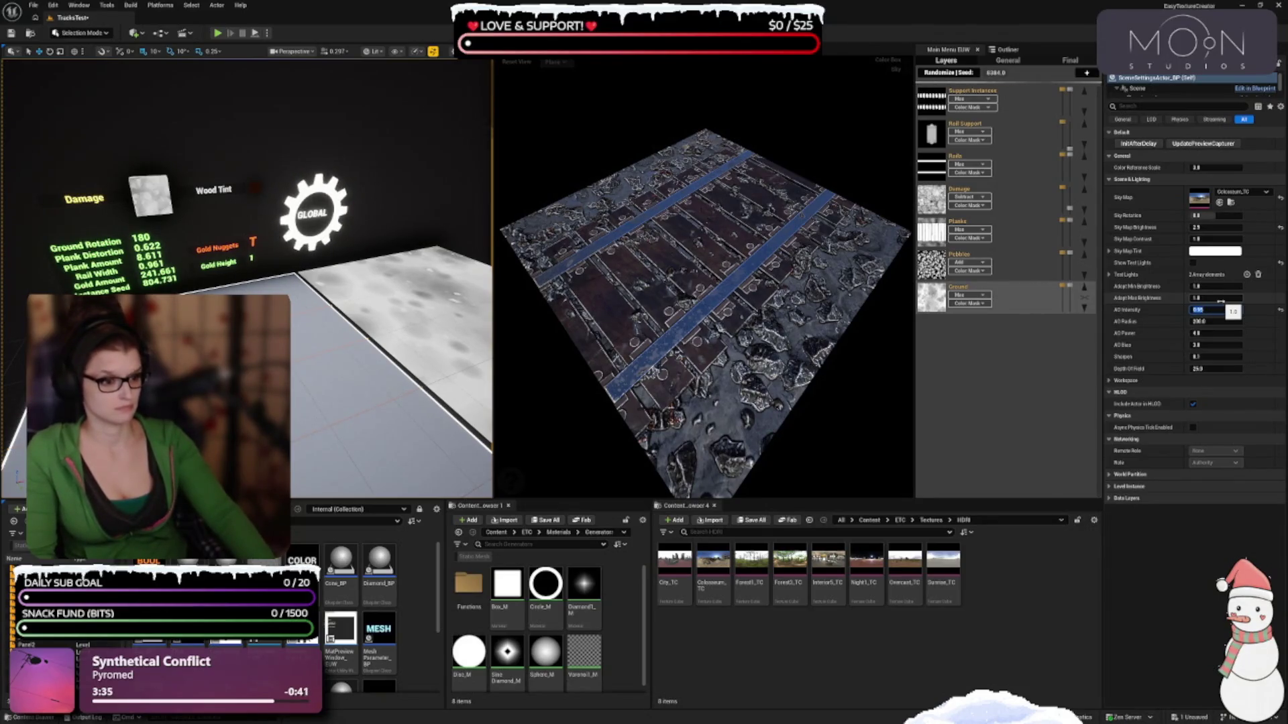
click(1215, 310)
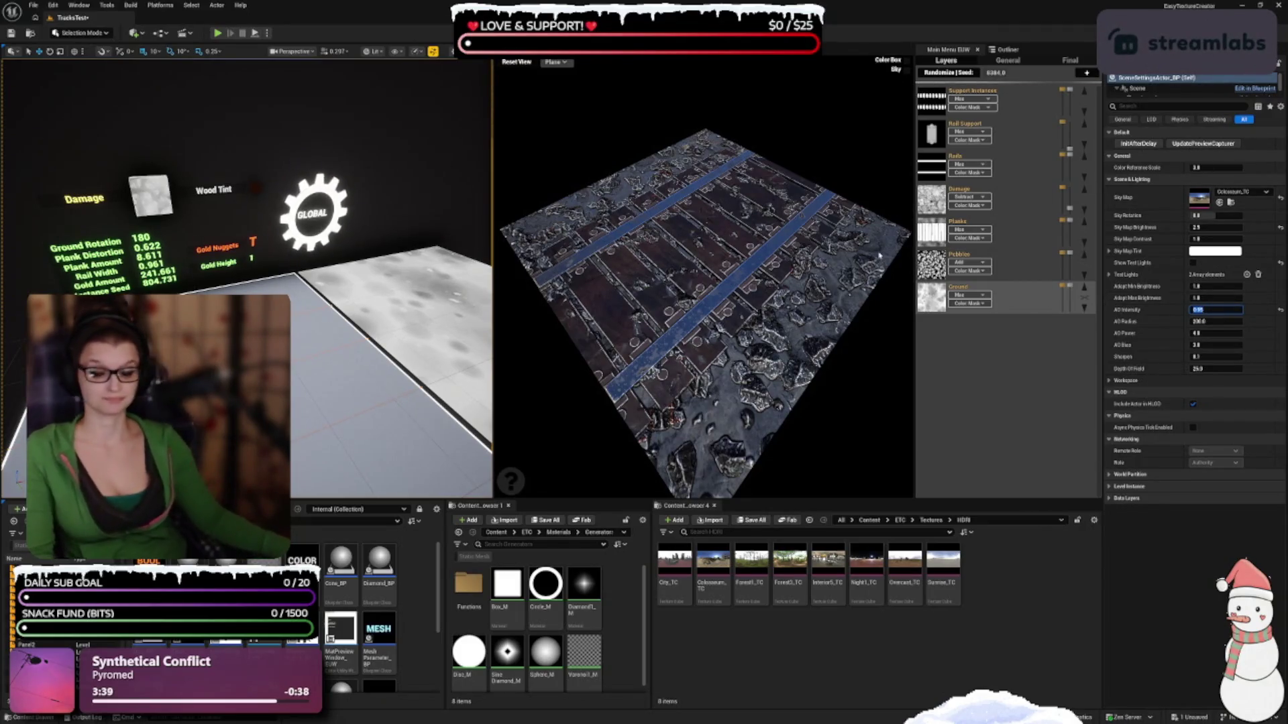
With a close view of the planks, test AO Radius at 100, 500 and 300
mouse_move(804, 297)
mouse_down()
mouse_move(773, 254)
mouse_move(771, 297)
mouse_move(735, 268)
mouse_move(638, 159)
mouse_up()
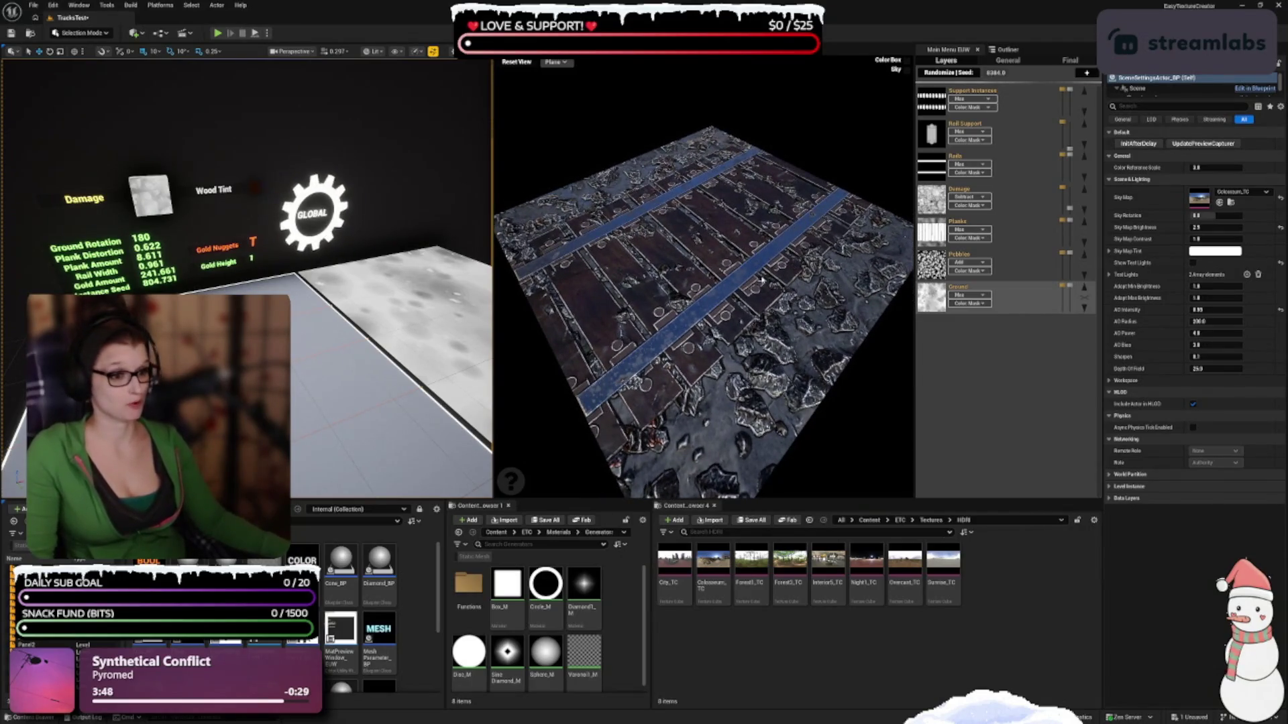
mouse_move(704, 281)
mouse_down()
mouse_move(690, 254)
mouse_move(698, 309)
mouse_up()
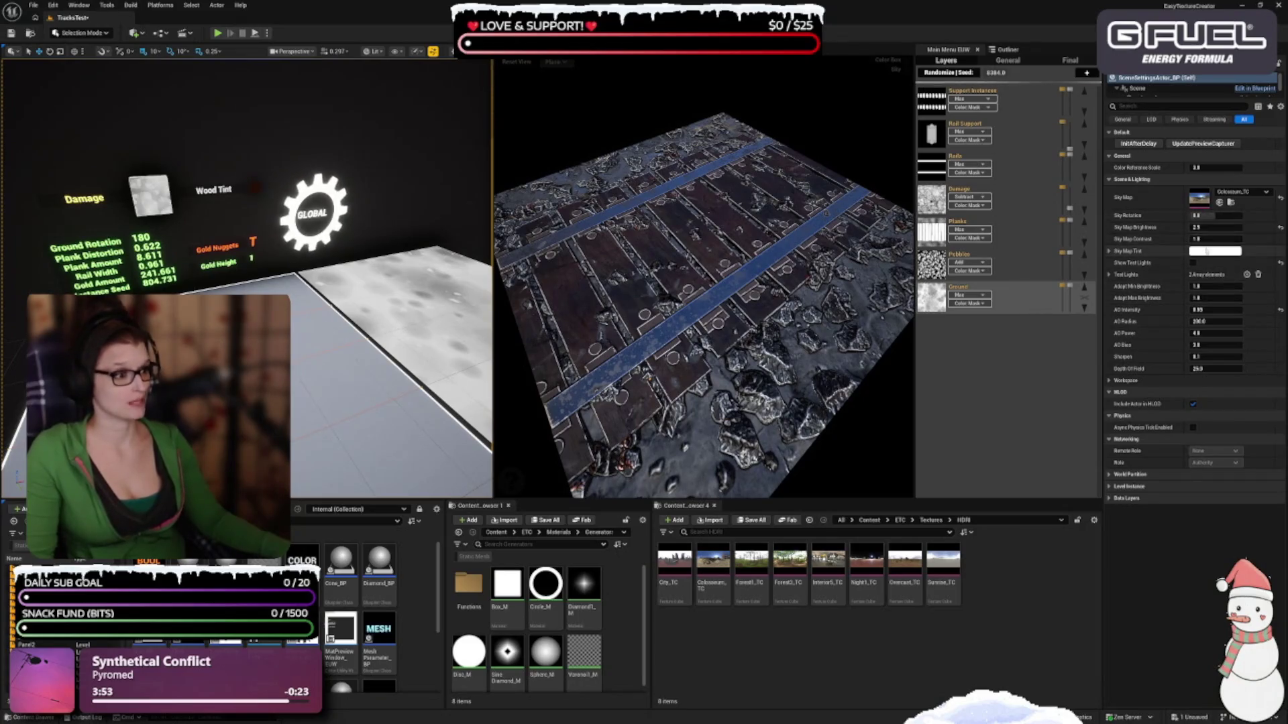
click(1220, 310)
text(1.0)
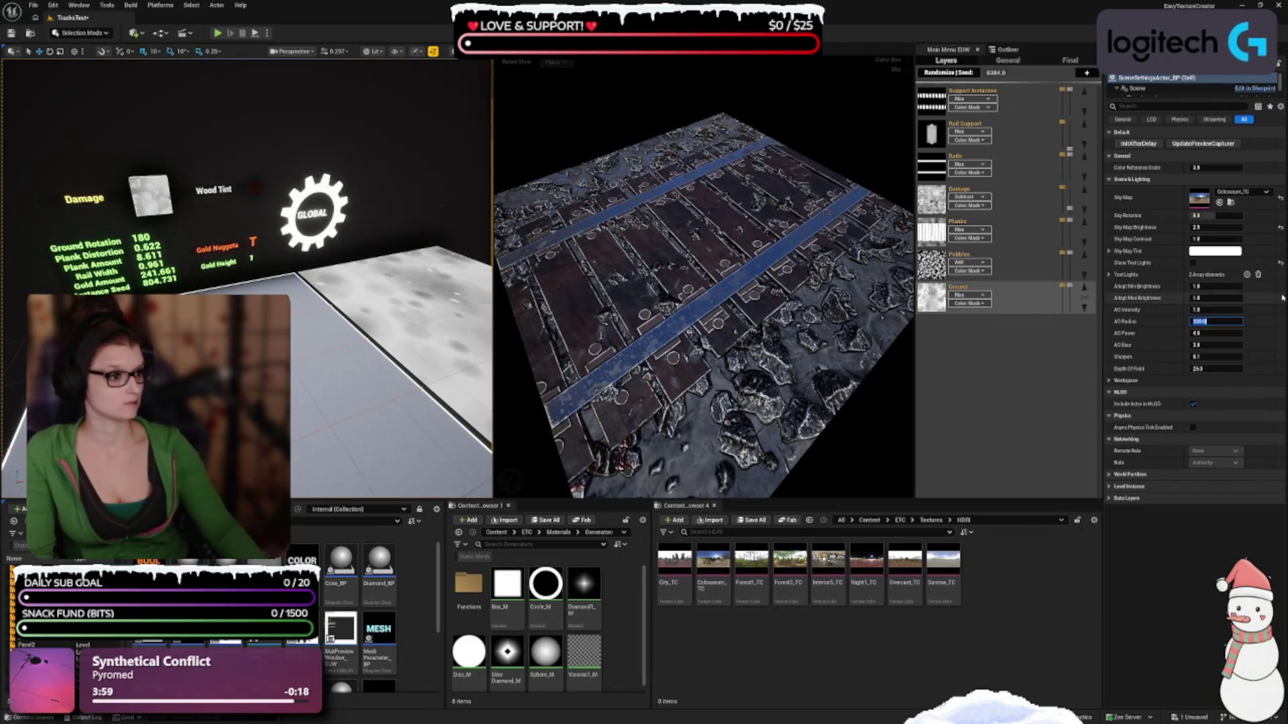
text(00)
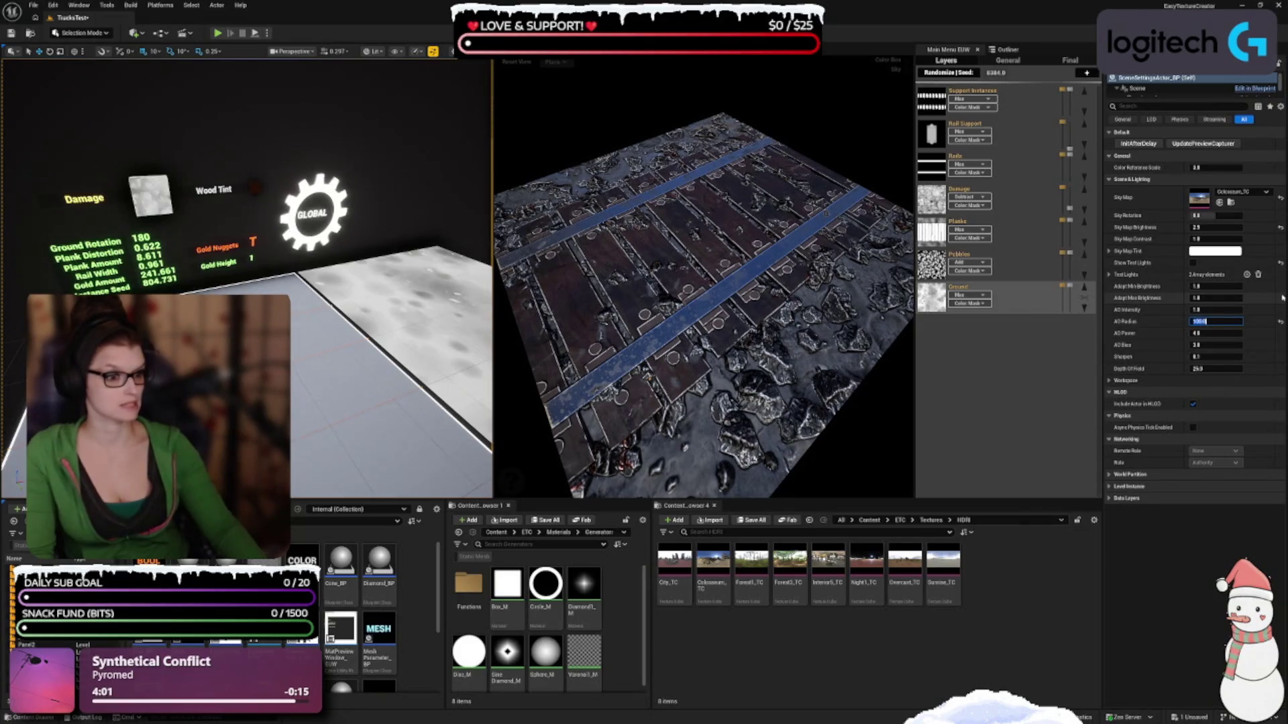
key(Return)
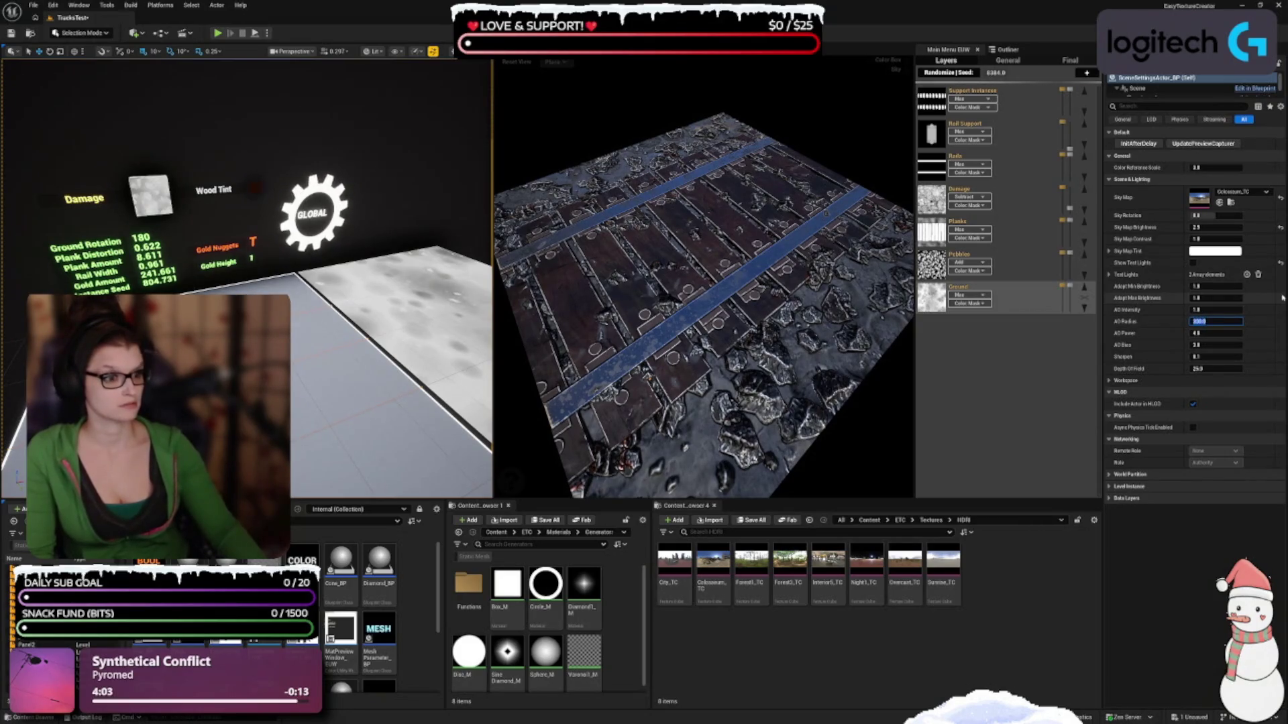
text(00)
key(Return)
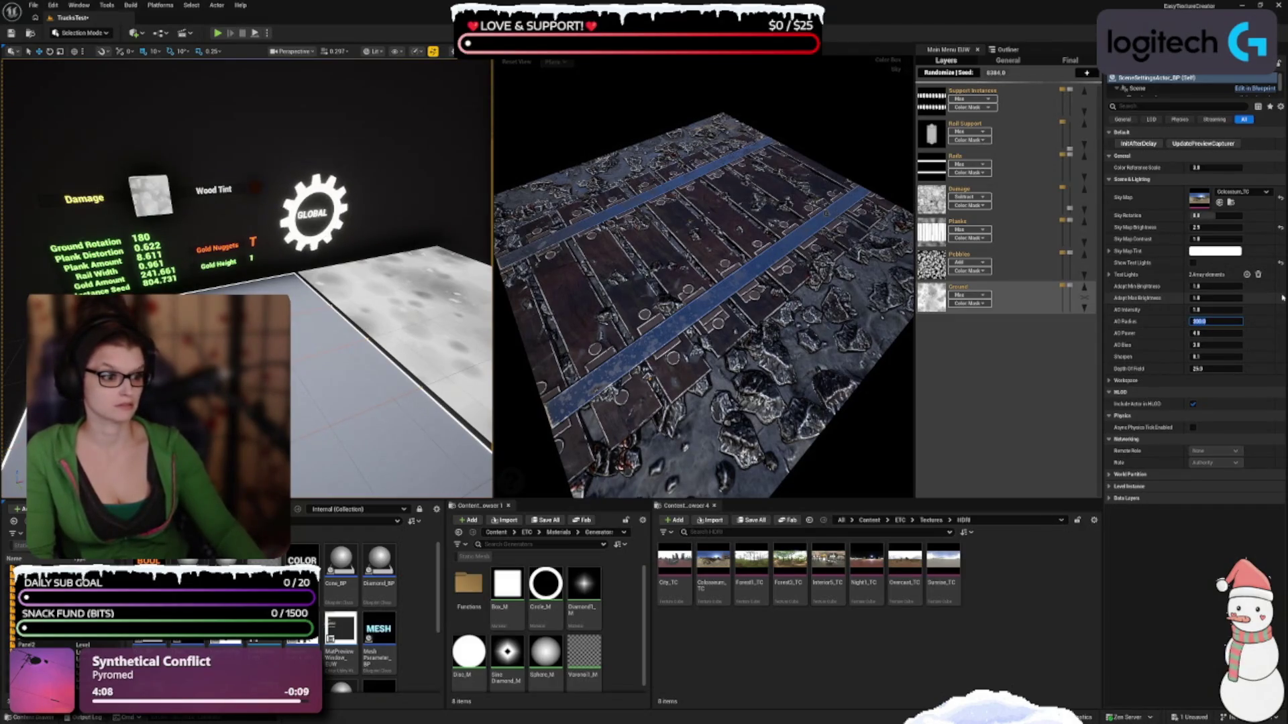
key(Tab)
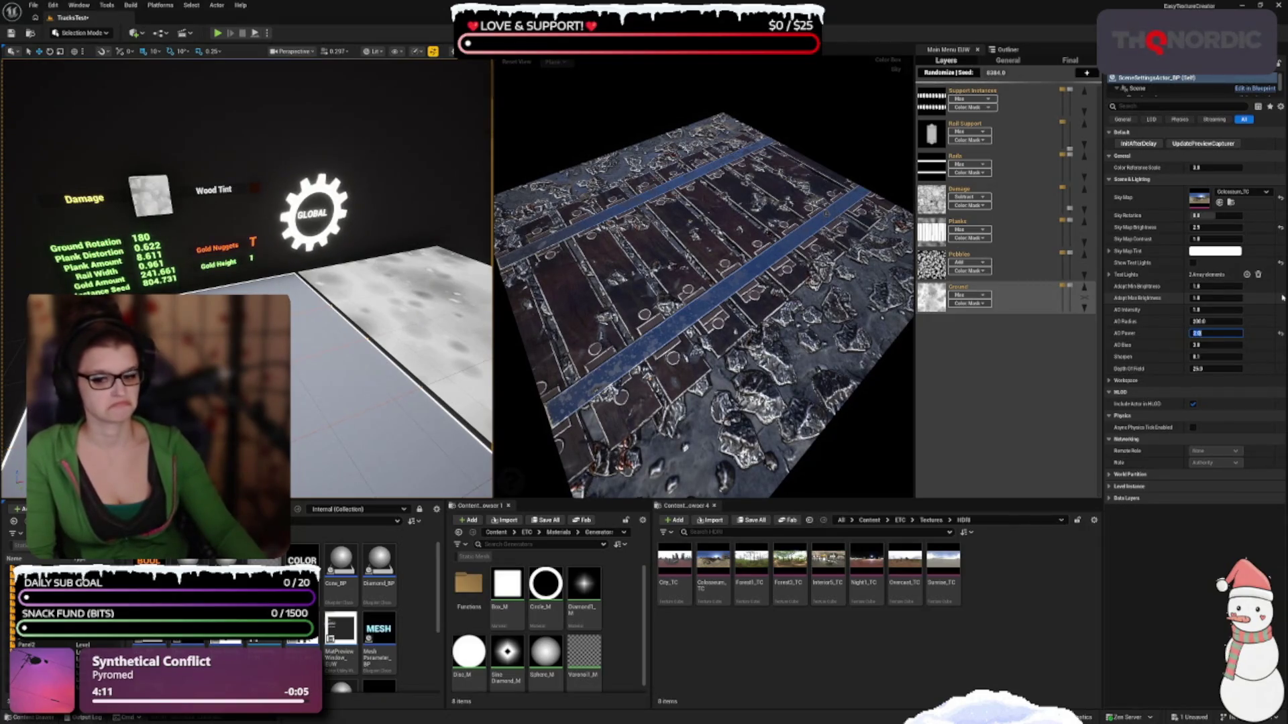
Try AO Power at 4.0 and 5.0, then commit the lower value
text(4)
key(Return)
key(Return)
text(4)
key(Return)
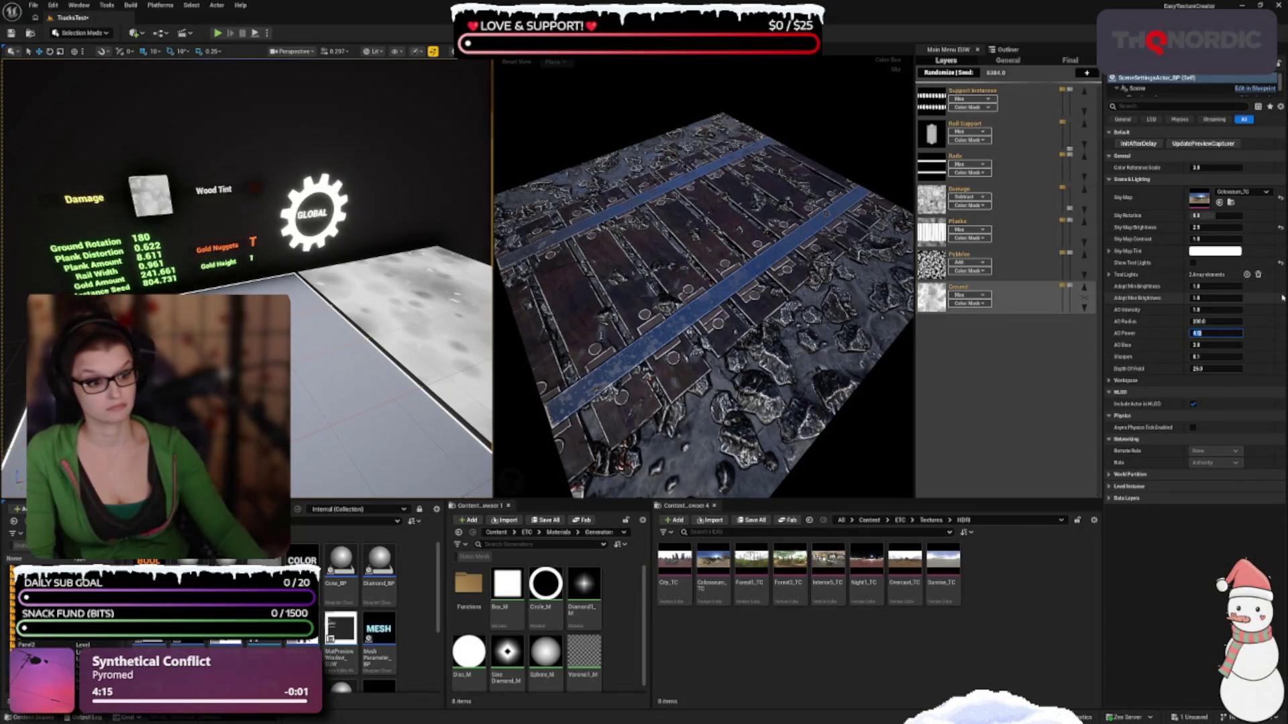
text(2)
key(Return)
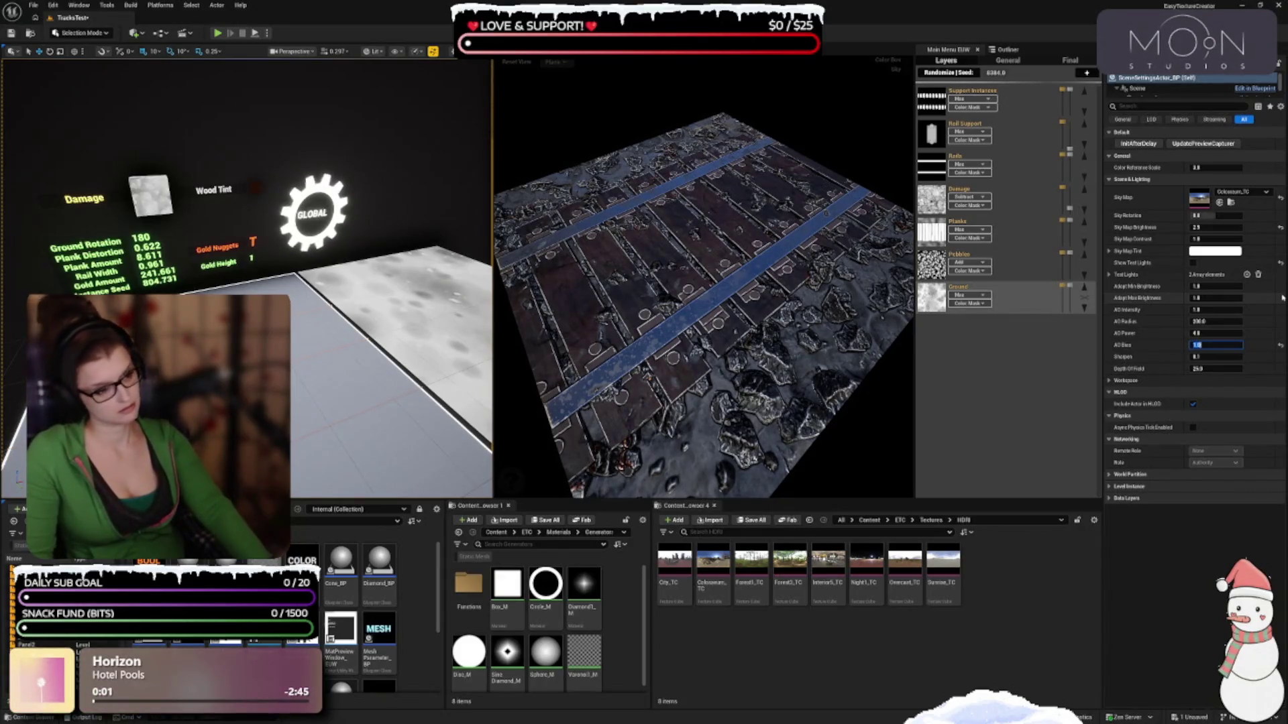
Try AO Bias at 0.5 and a smaller value, settling on 3.0
text(4)
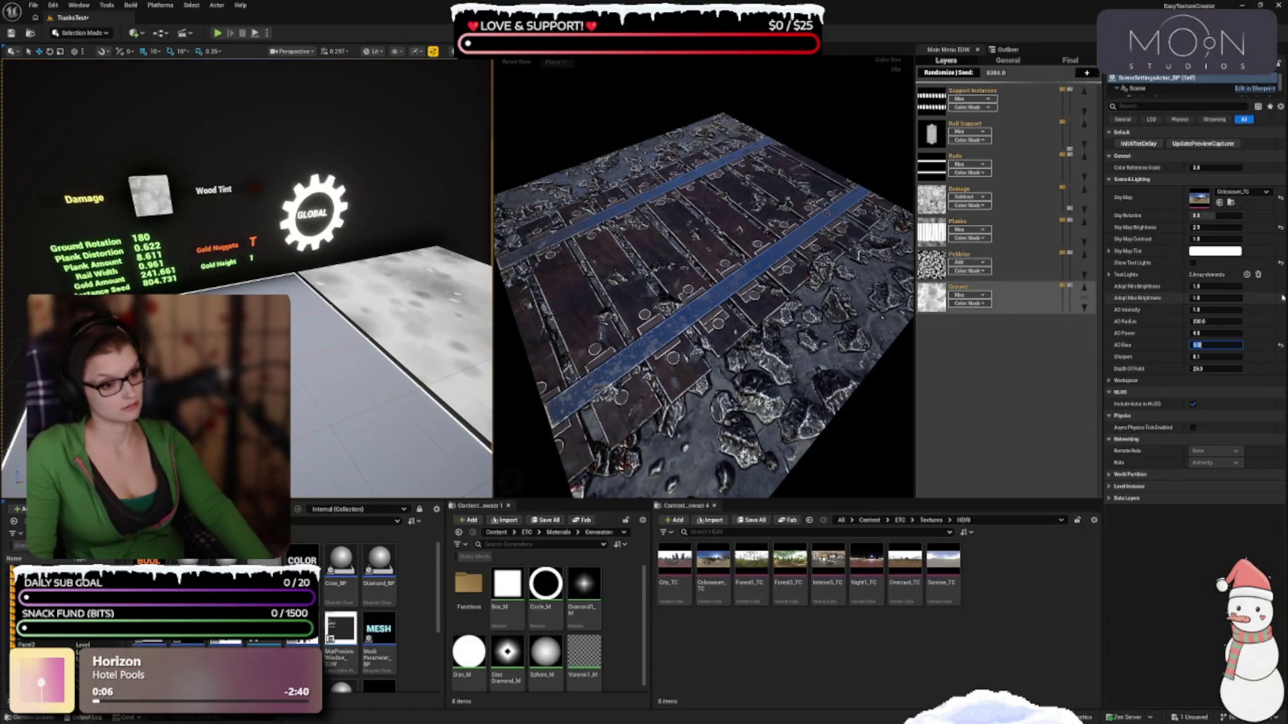
key(Return)
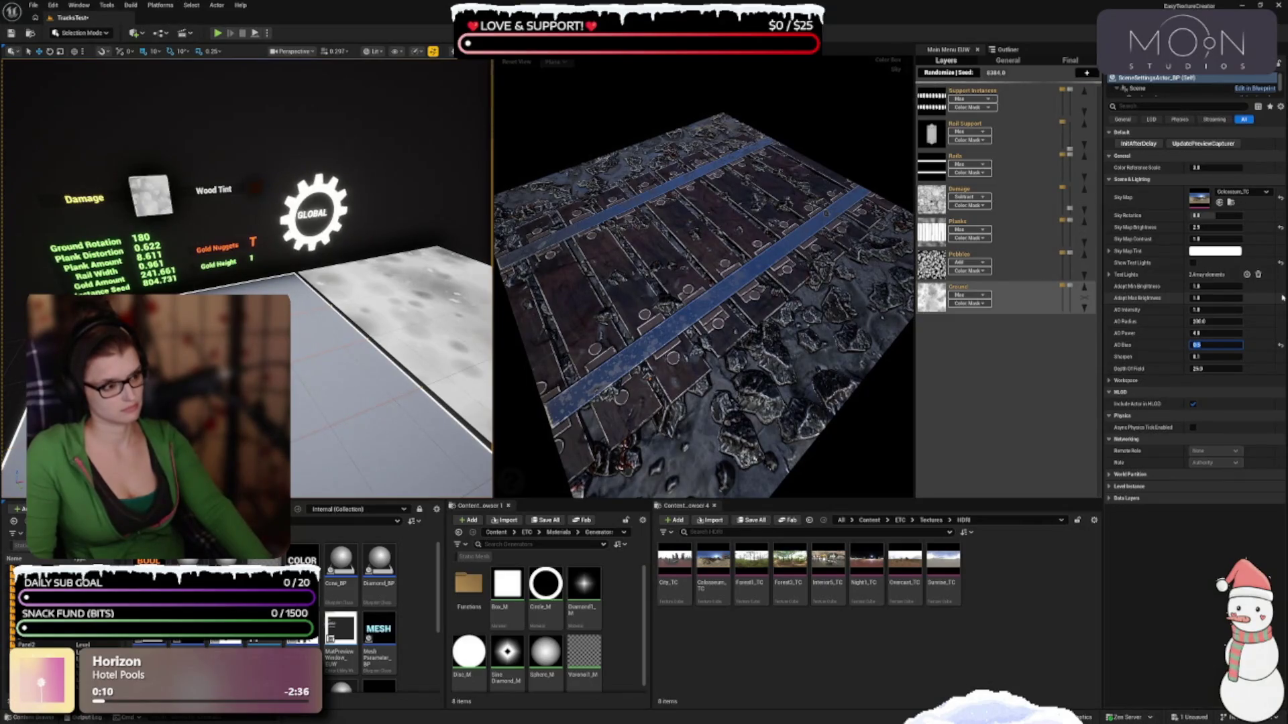
key(Return)
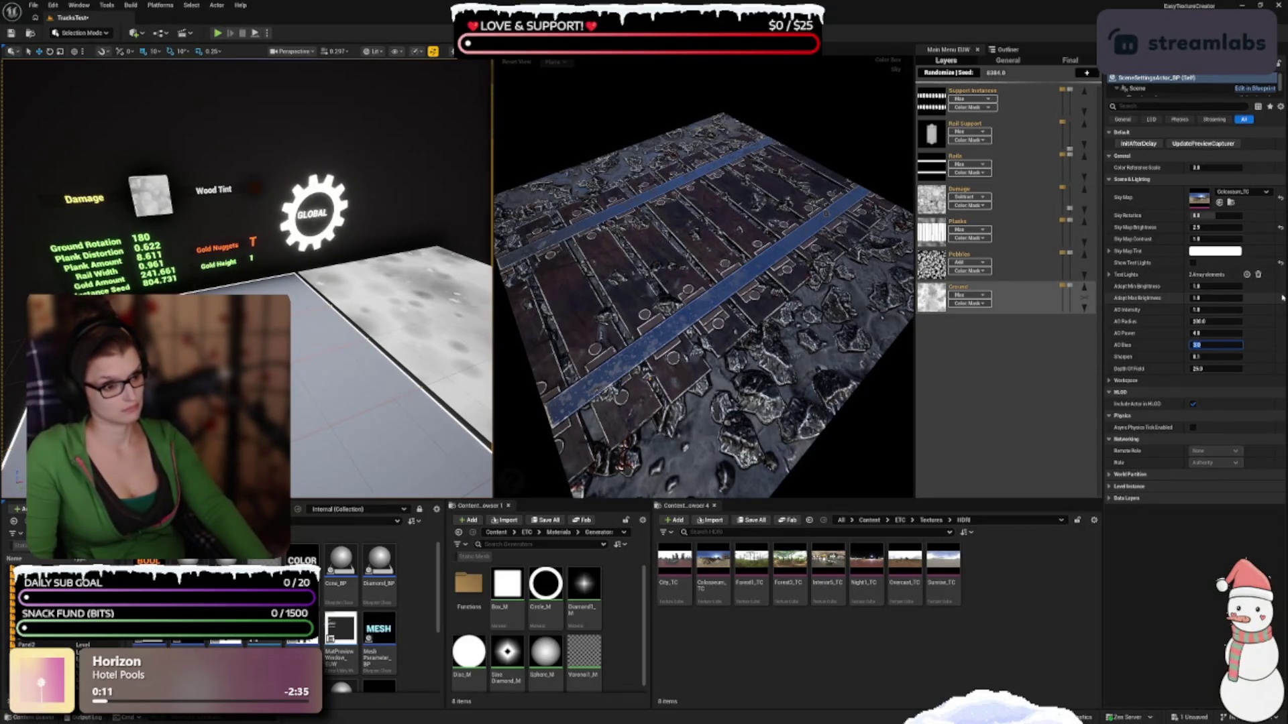
text(2)
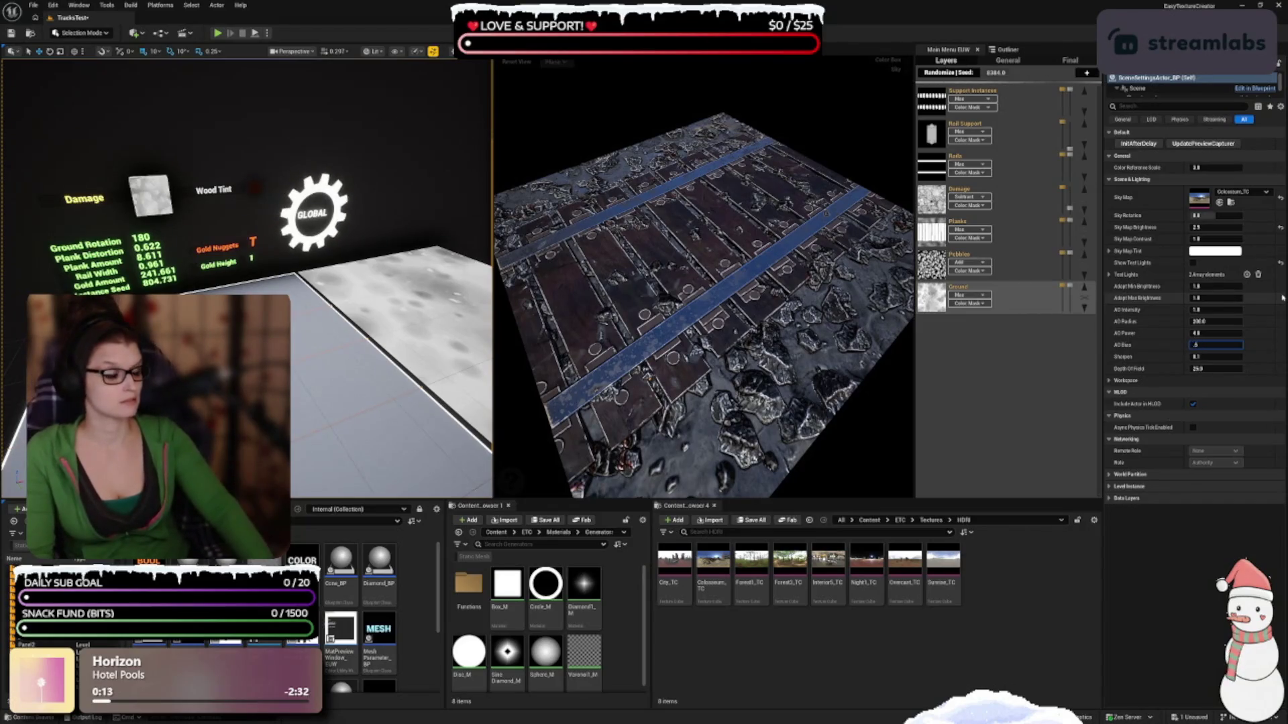
text(5)
key(Return)
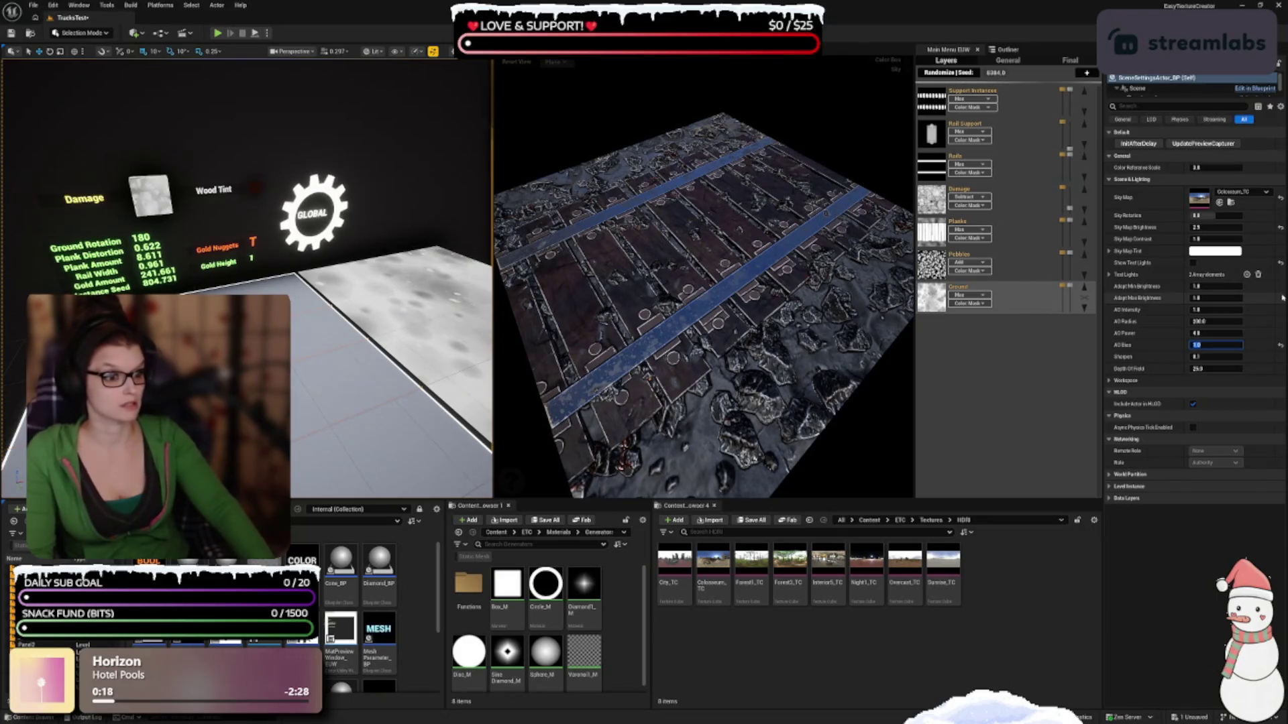
key(Return)
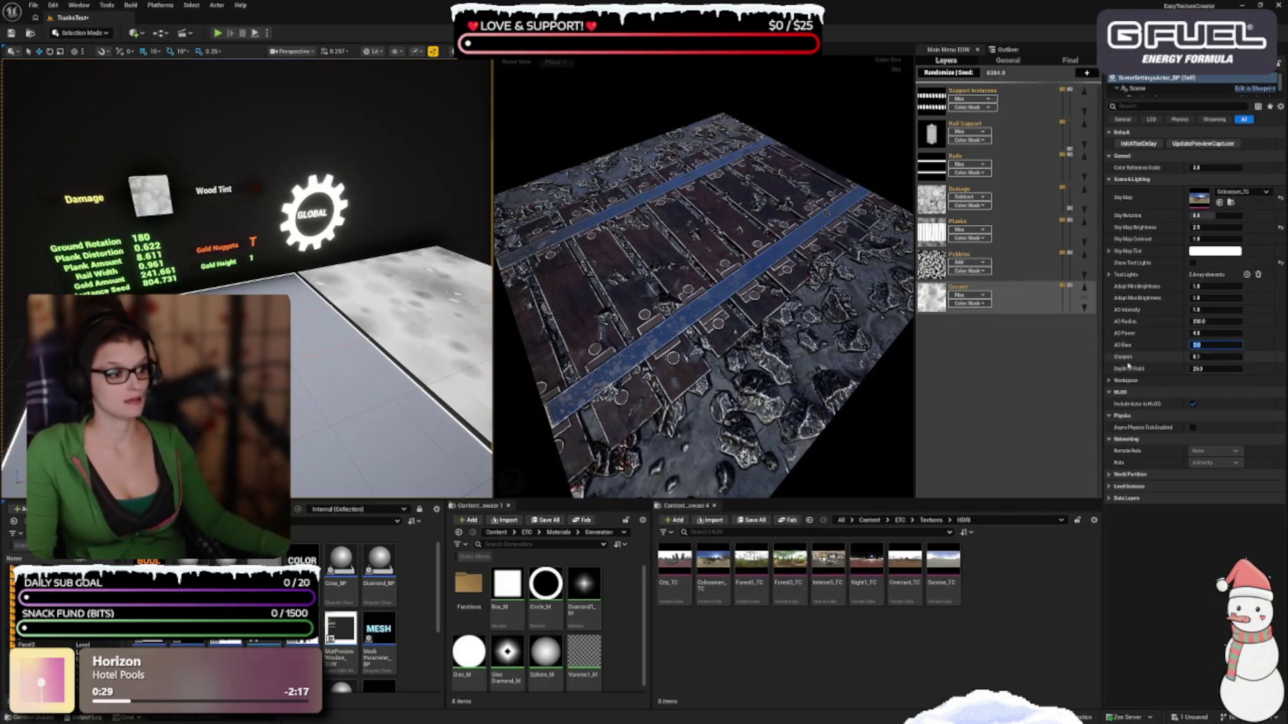
Test Sharpen at 6 and undo it, leaving Sharpen unchanged
key(Tab)
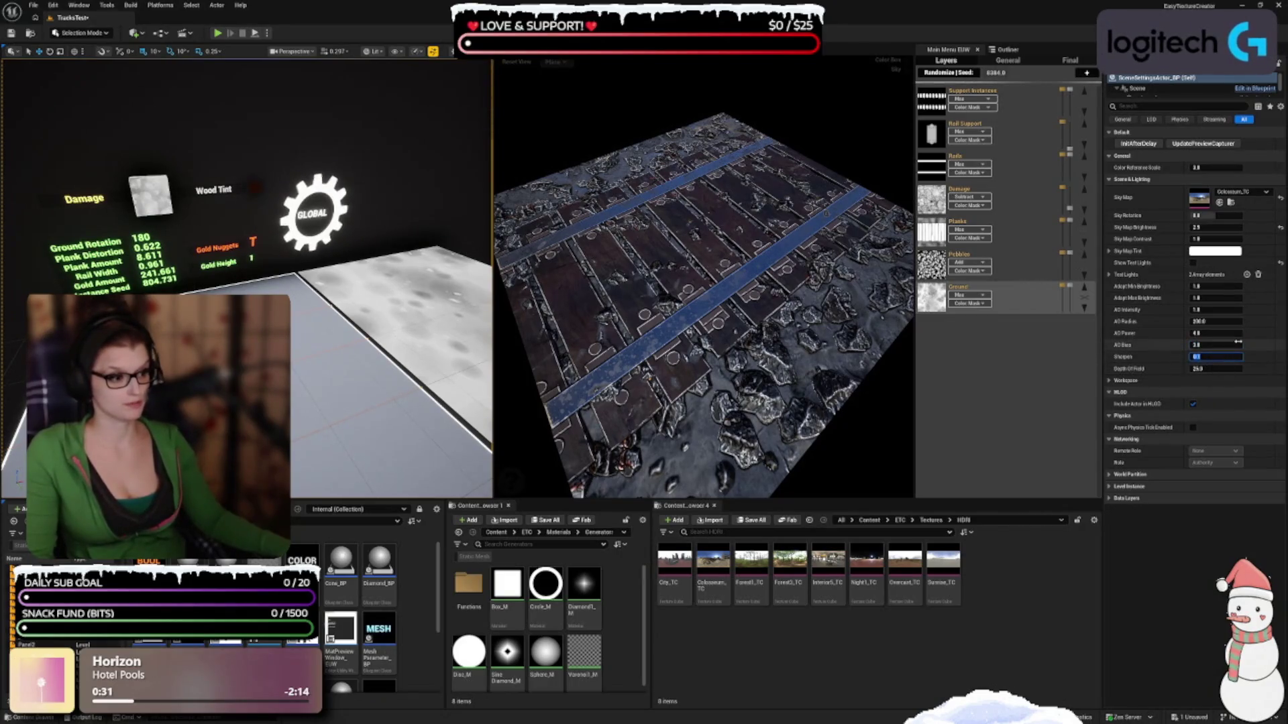
text(6)
key(Return)
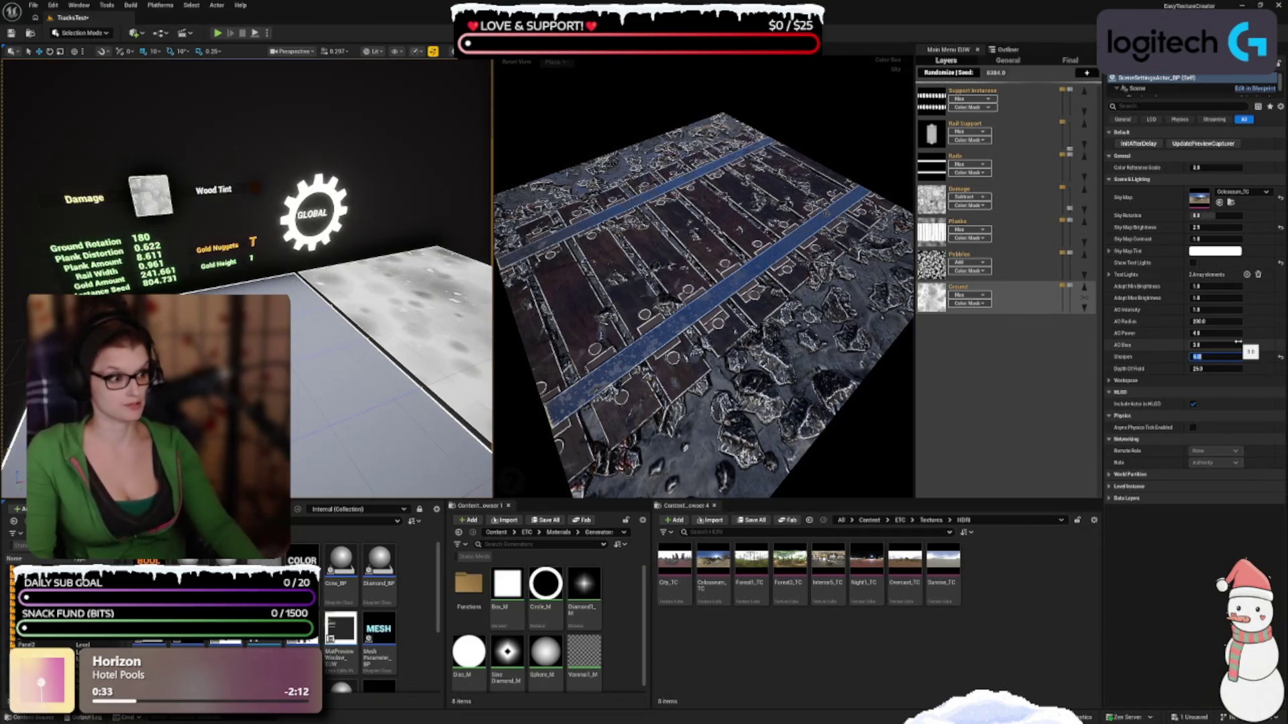
key(Return)
click(1206, 356)
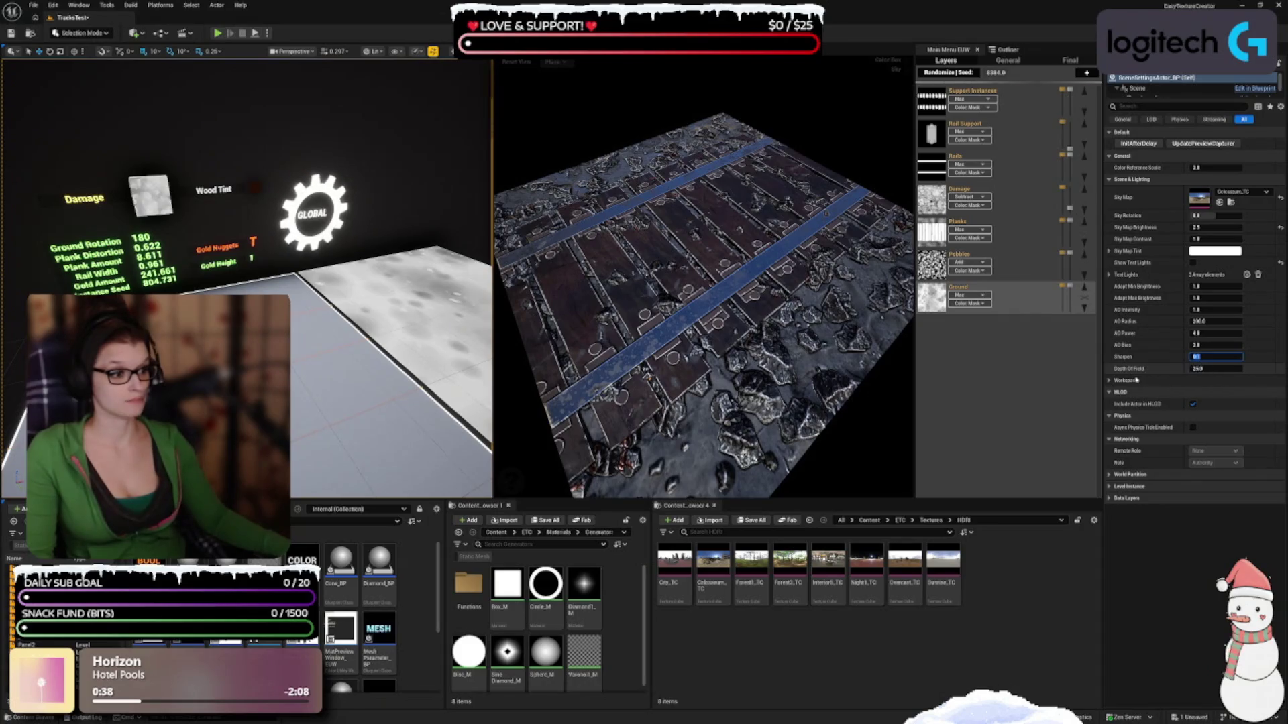
click(1108, 381)
click(1109, 381)
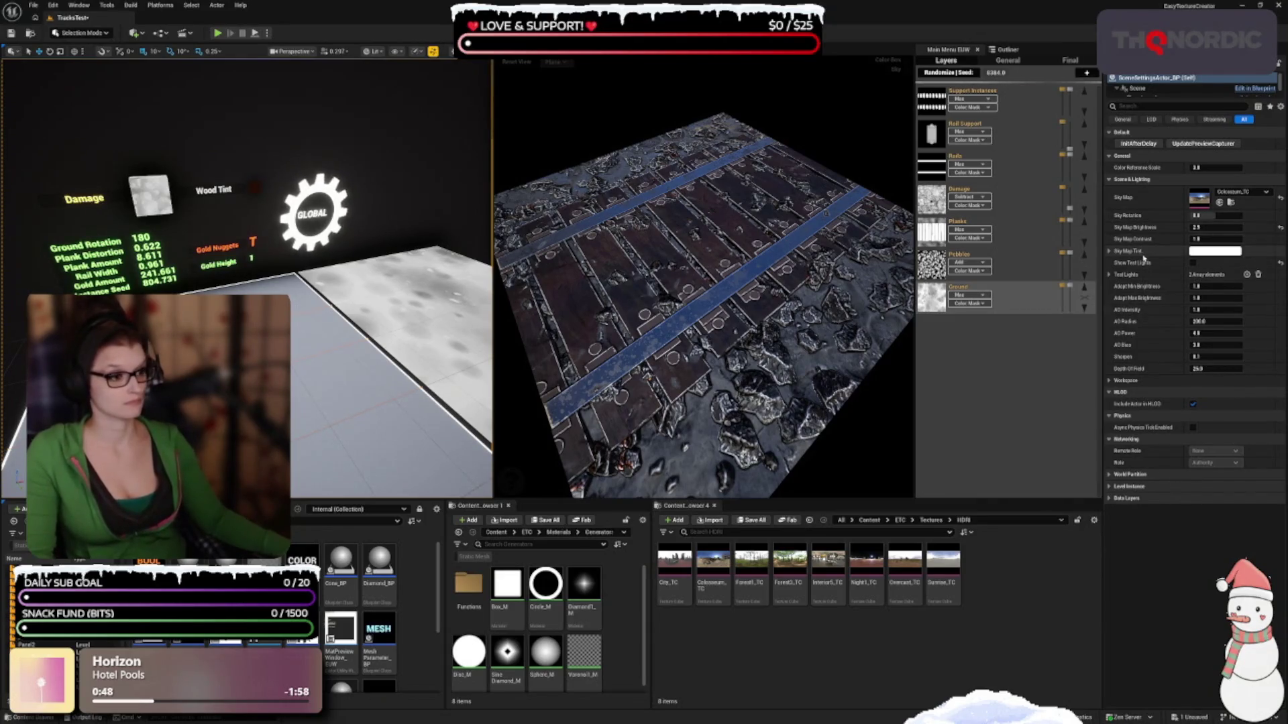
click(1214, 252)
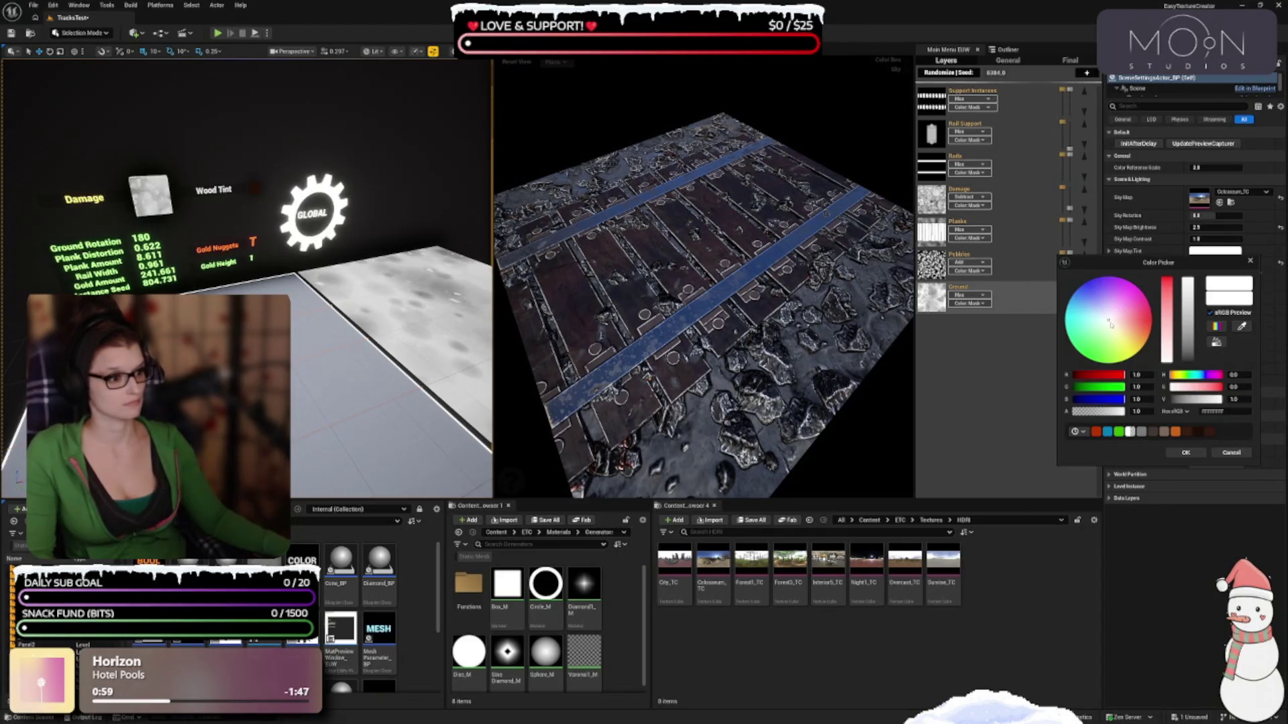
Pick a pale warm yellow for the Sky Map Tint and confirm it
click(1110, 324)
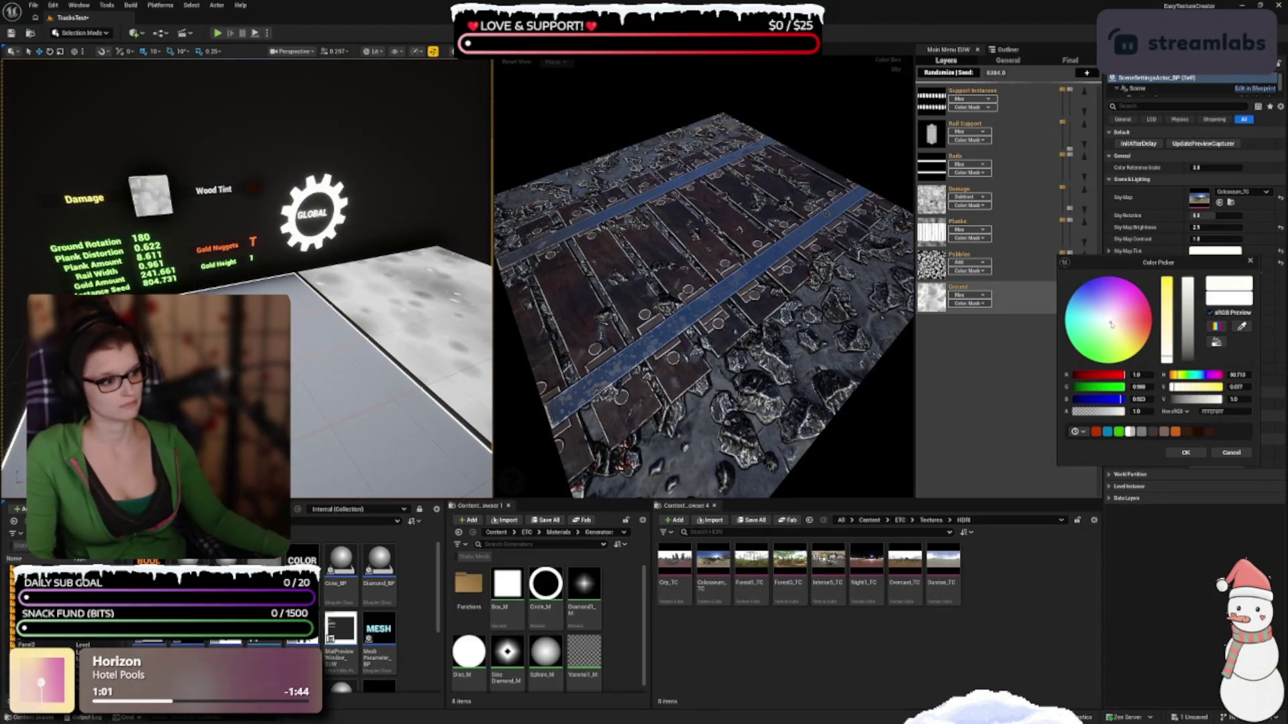
drag(1111, 325, 1112, 326)
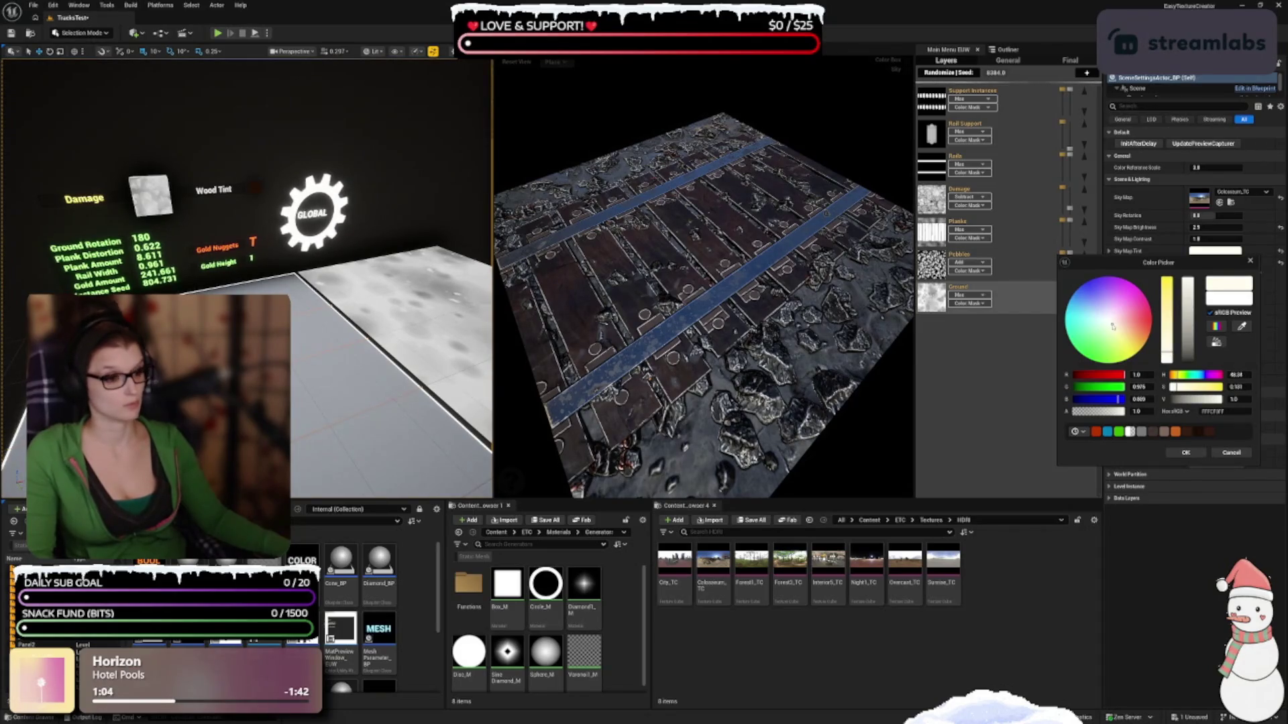
drag(711, 436, 765, 443)
click(1185, 452)
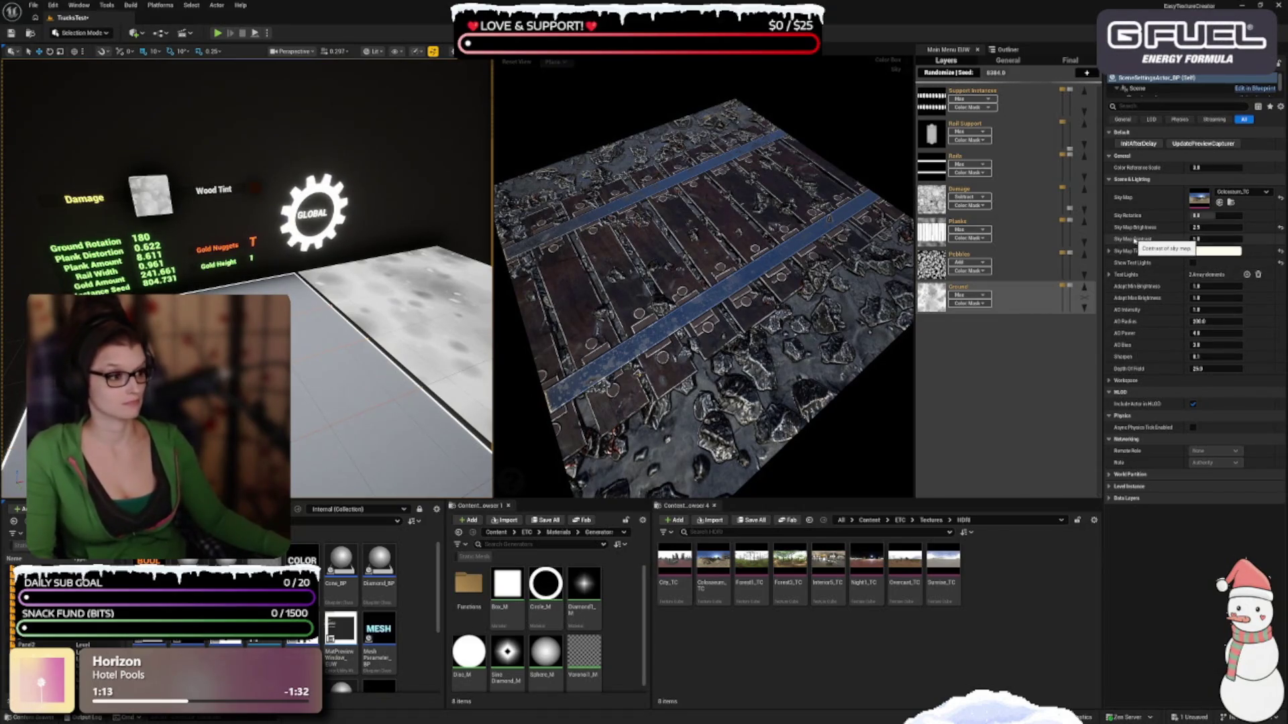
click(1210, 238)
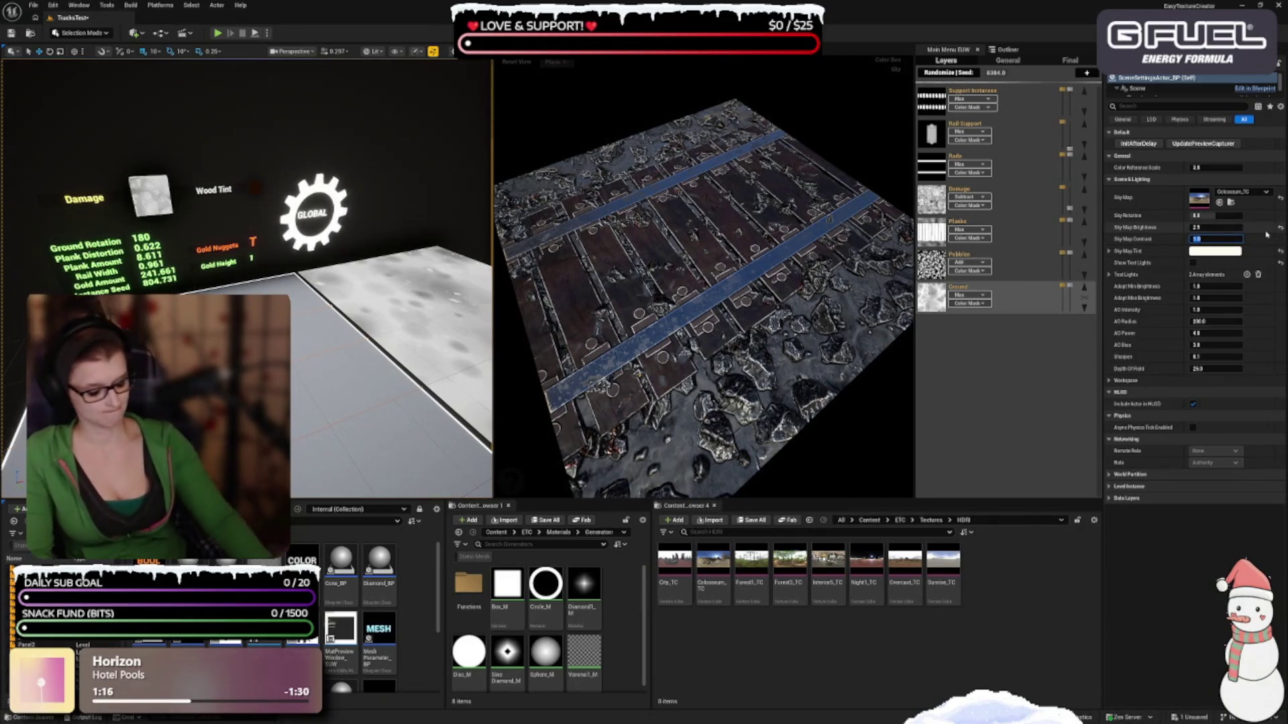
text(0)
key(Return)
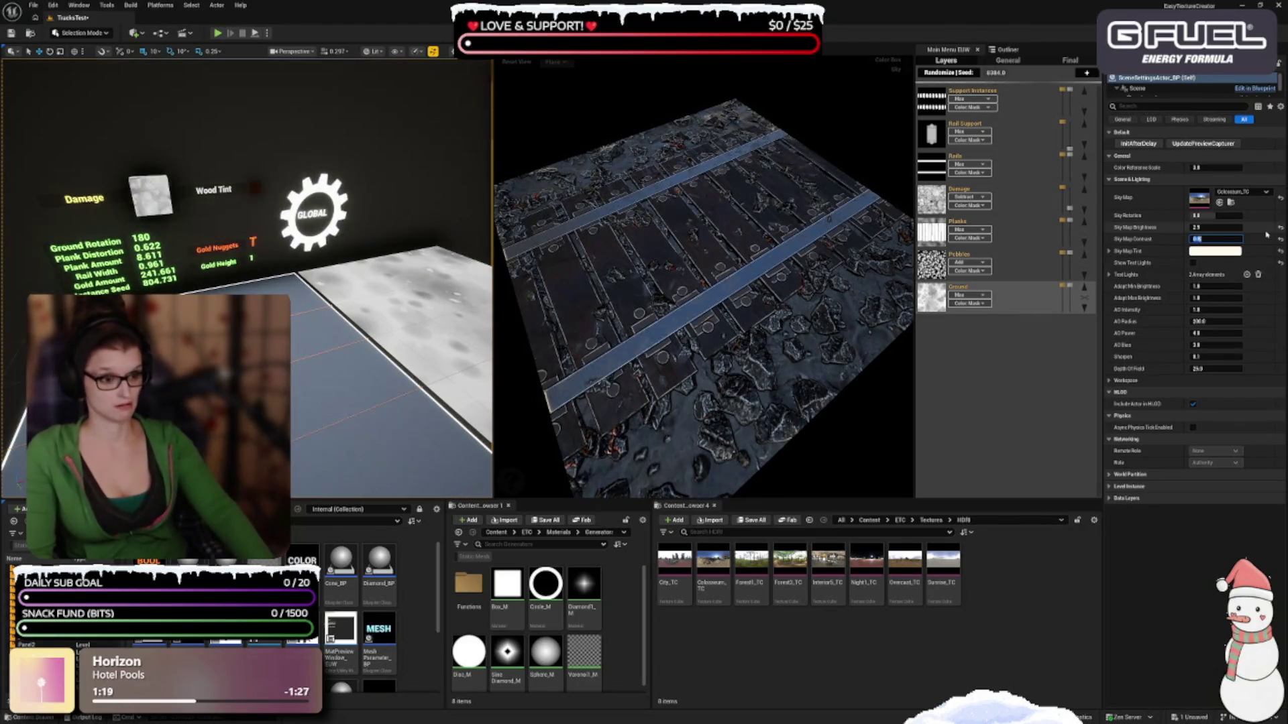
text(1)
key(Return)
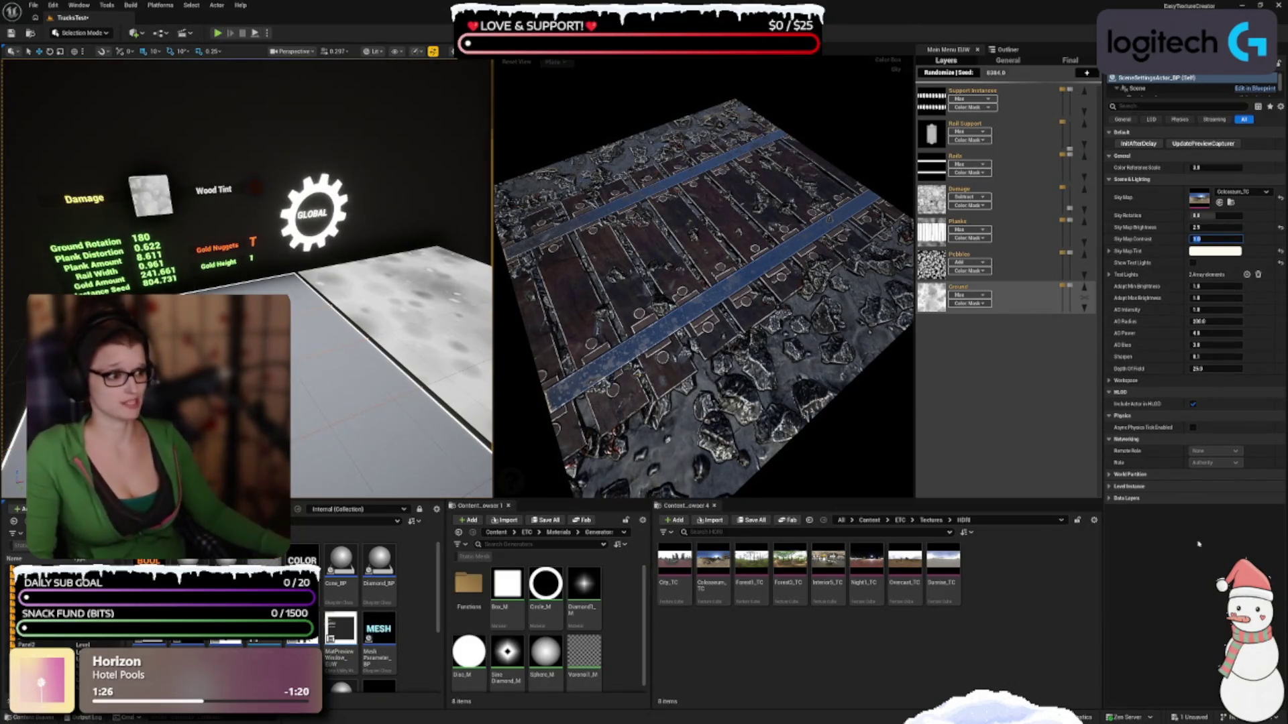
click(1215, 216)
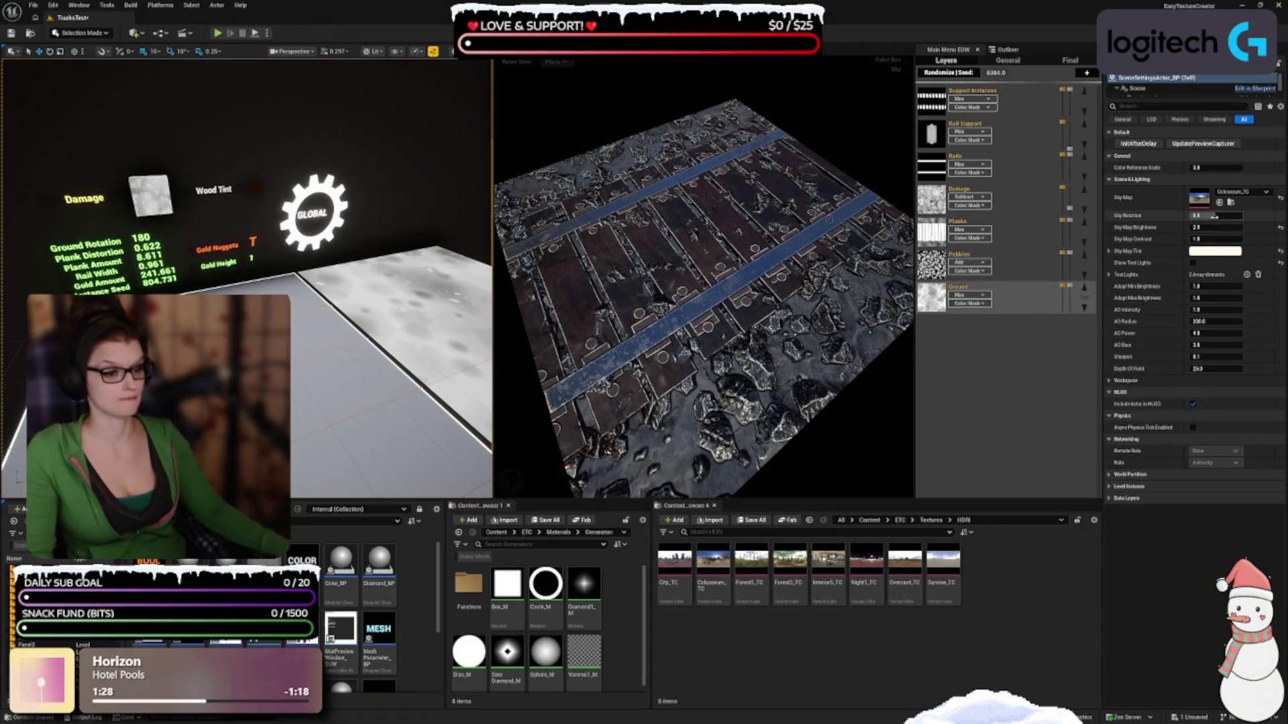
click(1215, 216)
text(0.856)
key(Return)
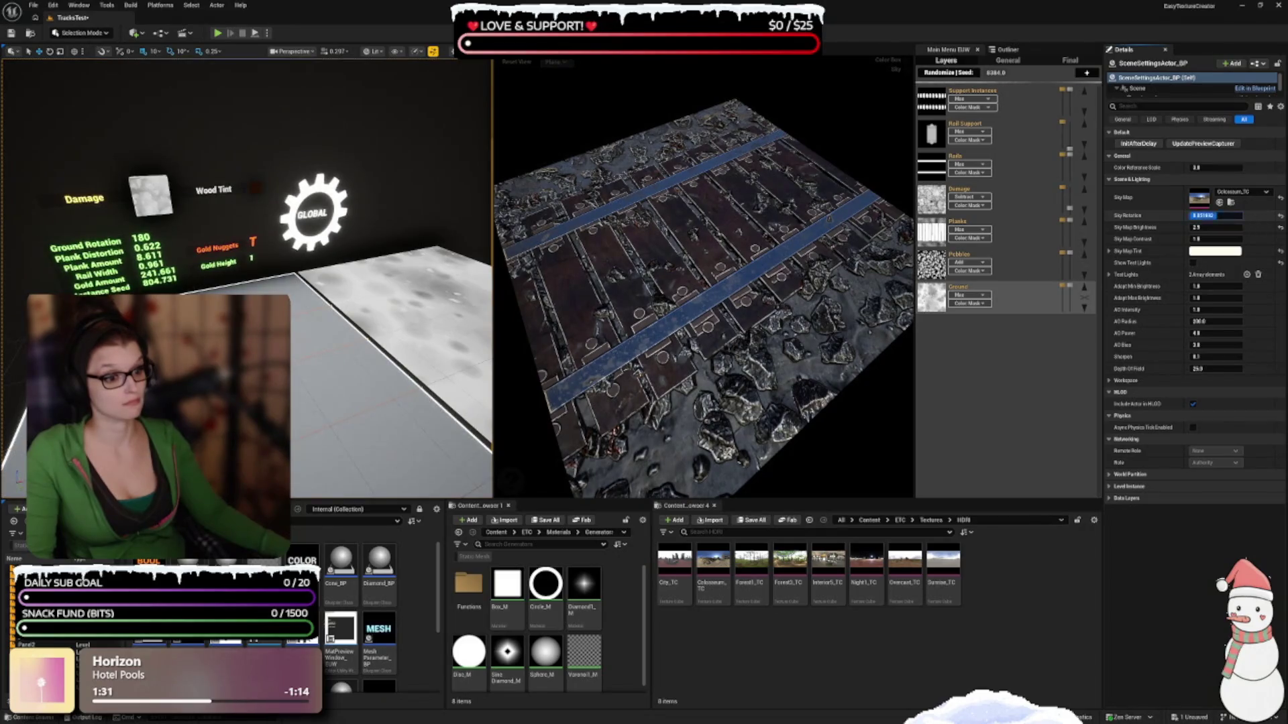
click(1280, 216)
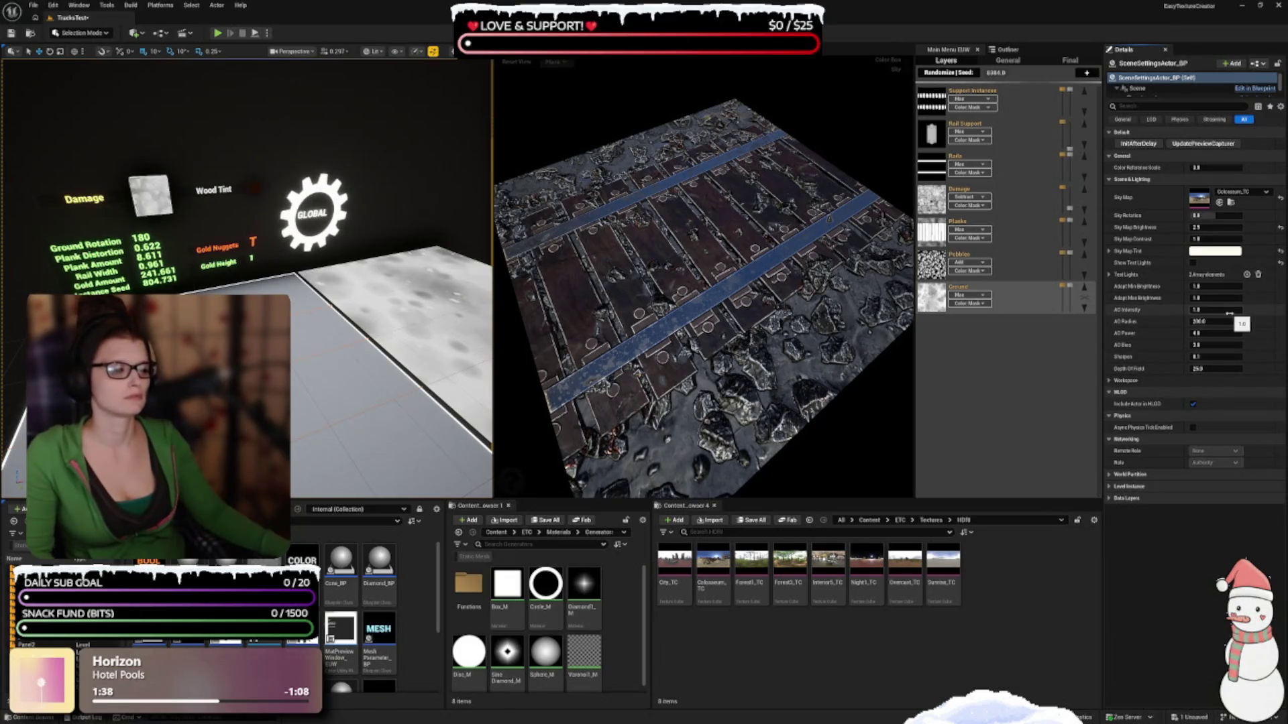
Widen the preview pane slightly, orbit around the track and colour chart, then reset the view
mouse_move(829, 218)
mouse_down()
mouse_move(791, 387)
mouse_move(789, 322)
mouse_move(795, 407)
mouse_move(794, 378)
mouse_up()
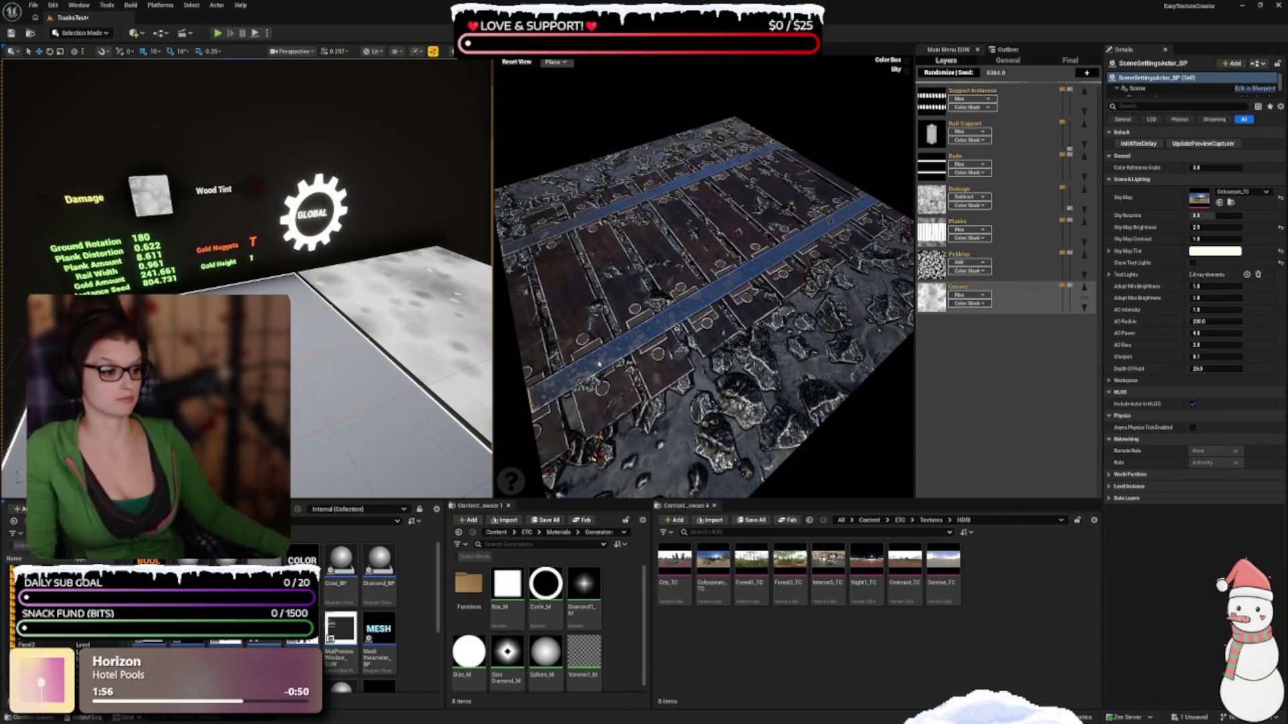
drag(496, 310, 484, 310)
scroll(673, 324, down, 5)
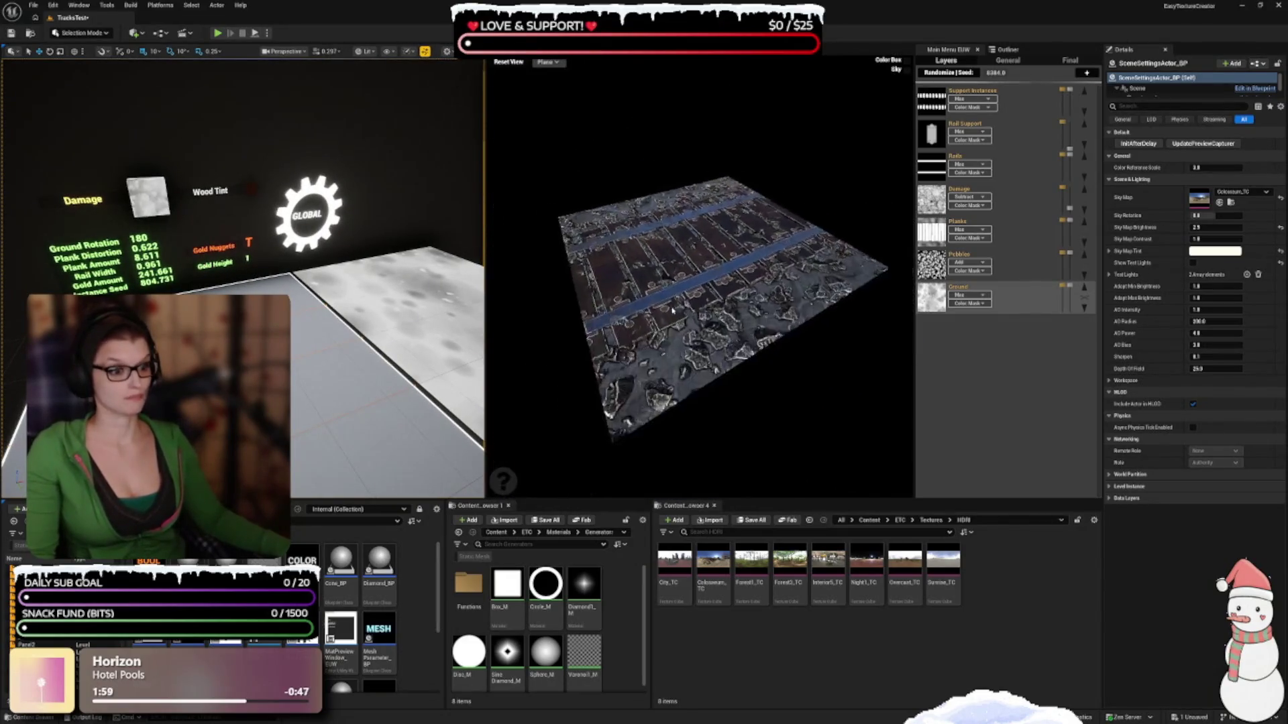
scroll(661, 281, up, 5)
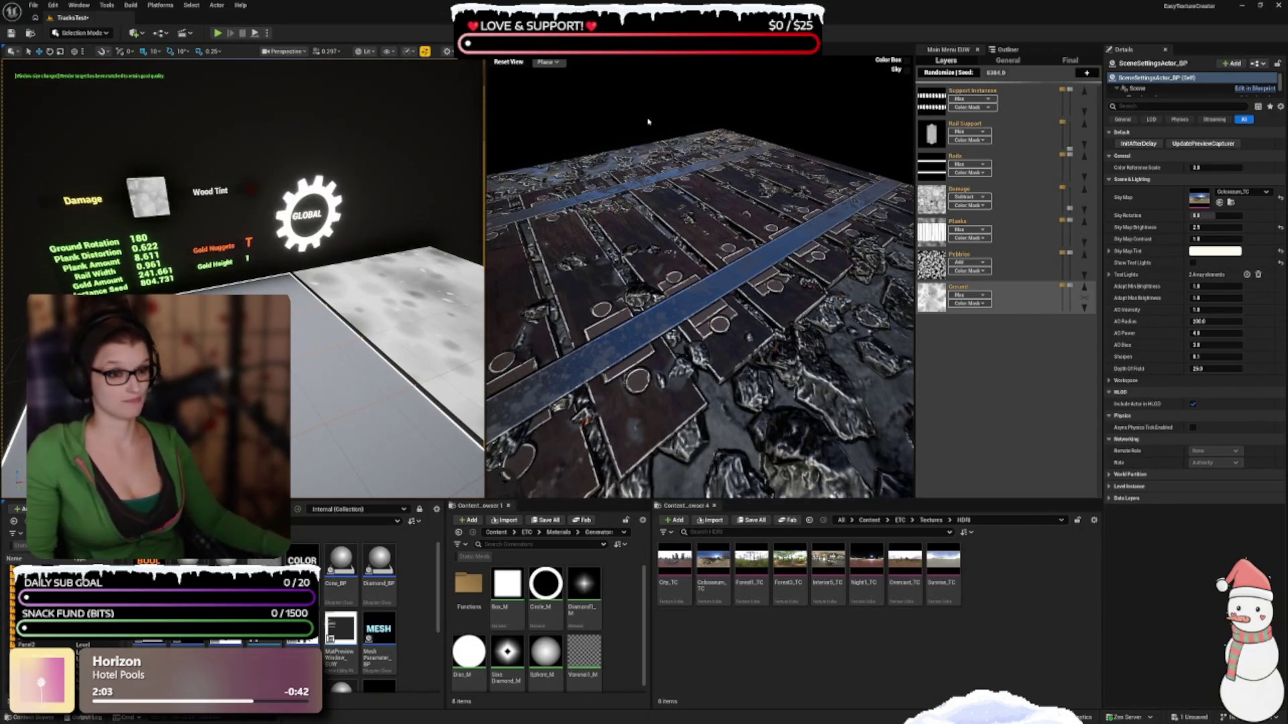
drag(671, 301, 738, 289)
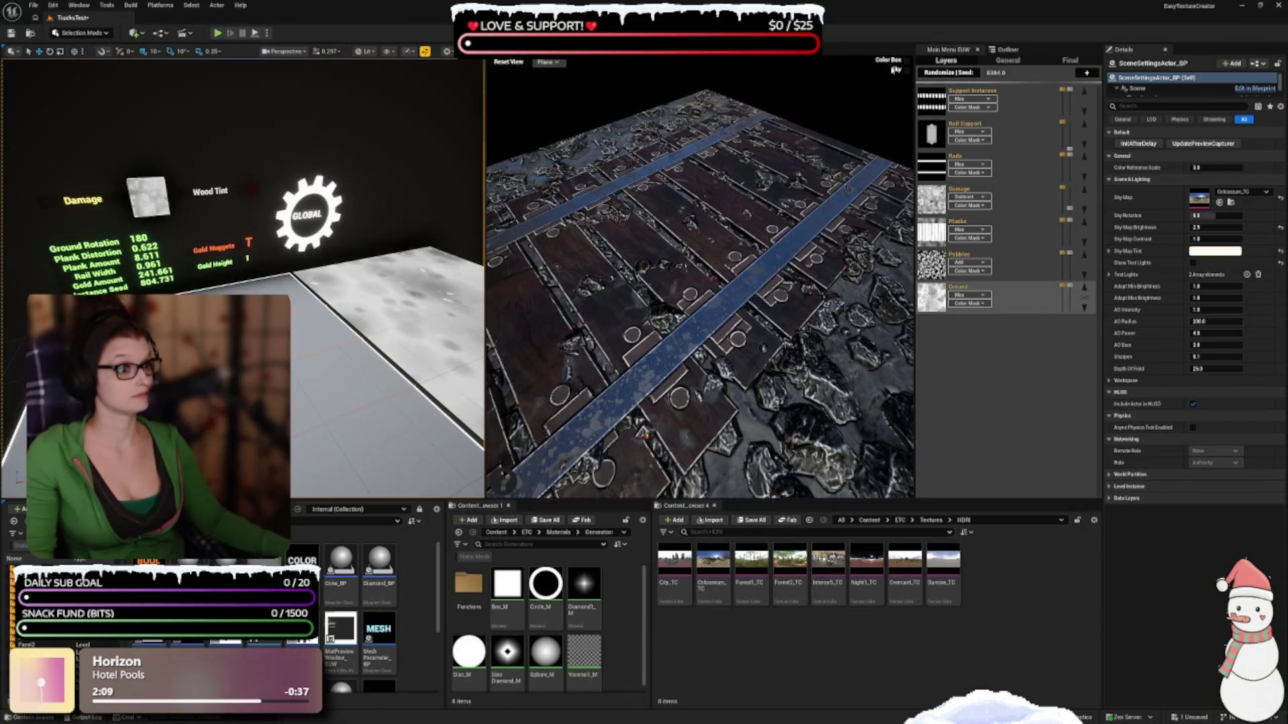
mouse_move(747, 313)
mouse_down()
mouse_move(641, 279)
mouse_move(651, 322)
mouse_move(660, 289)
mouse_move(661, 328)
mouse_move(660, 309)
mouse_up()
click(509, 62)
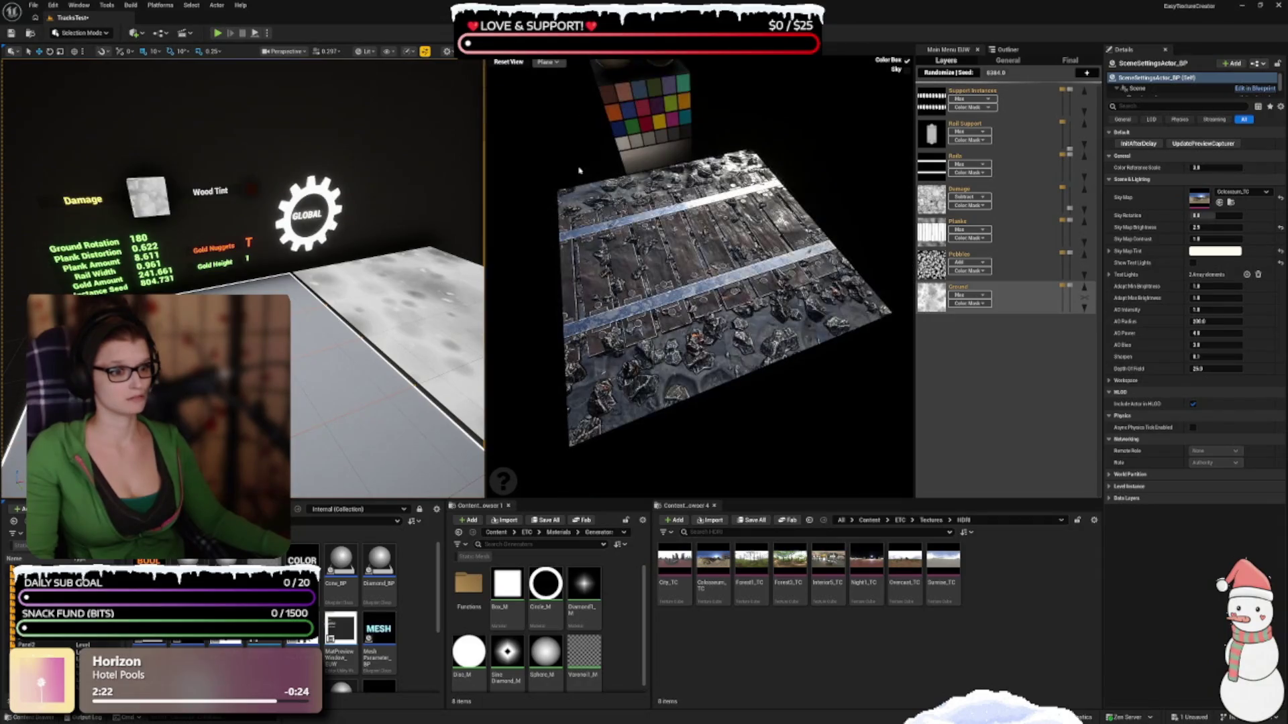
Zoom in on the track from a lower angle and reset Sky Map Brightness to 1.0
scroll(698, 321, up, 1)
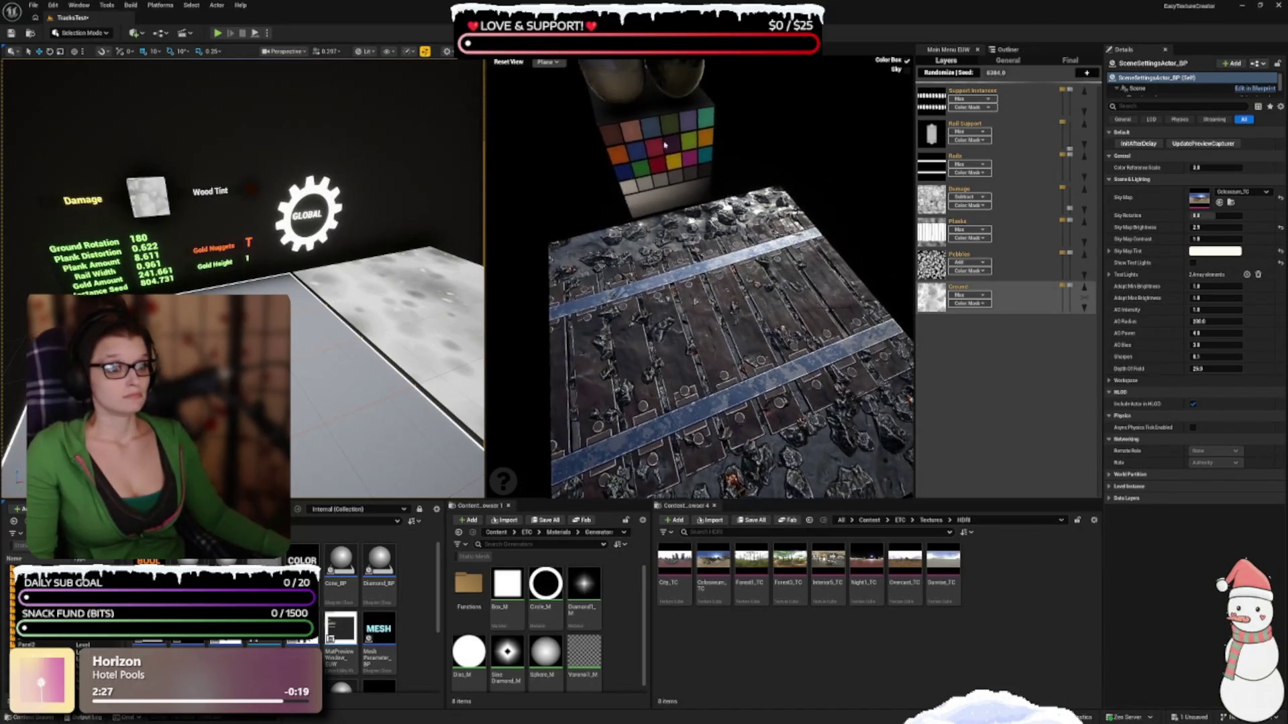
drag(668, 184, 756, 289)
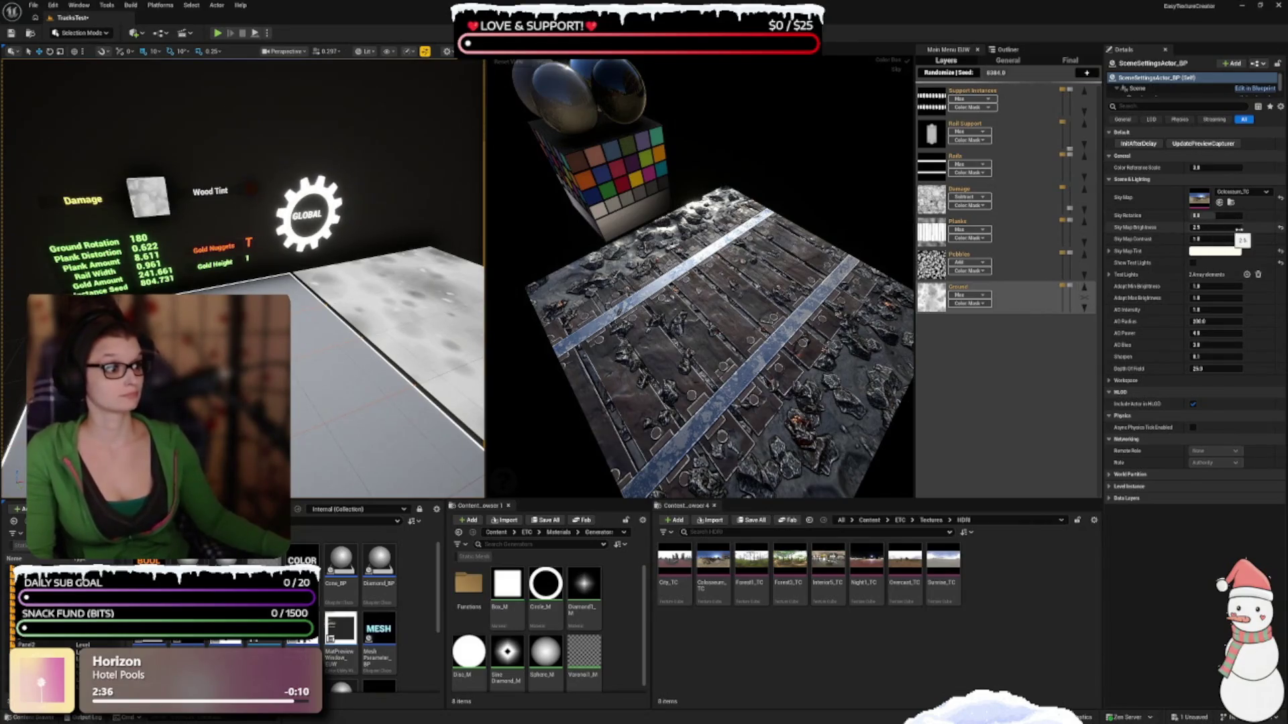
click(1281, 228)
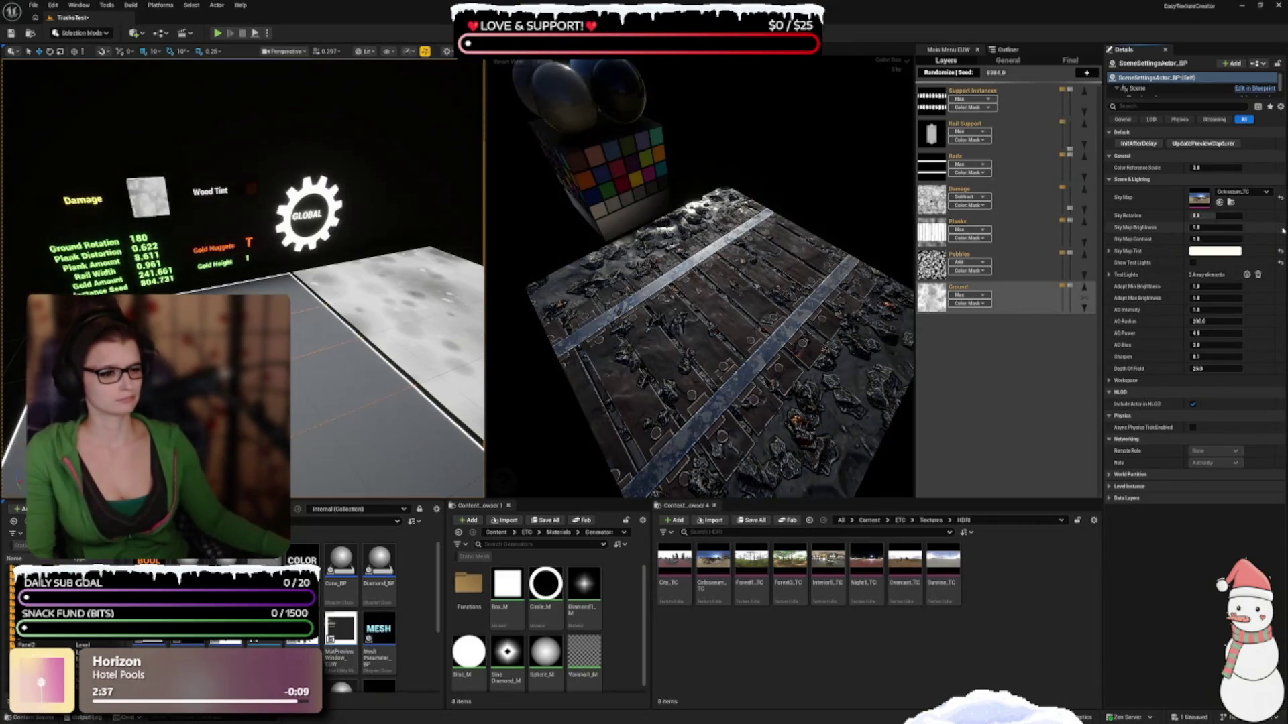
Move the content browser up from HDRI to the Textures folder, showing 13 items
click(1213, 229)
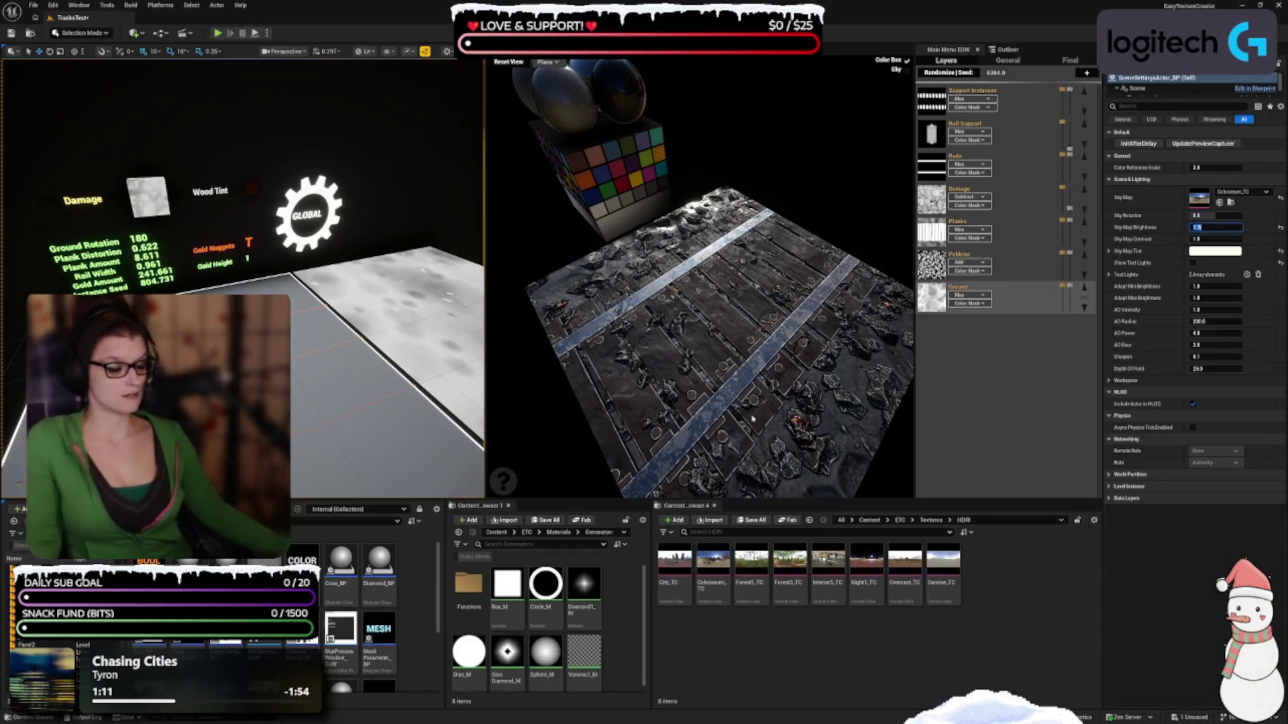
click(931, 520)
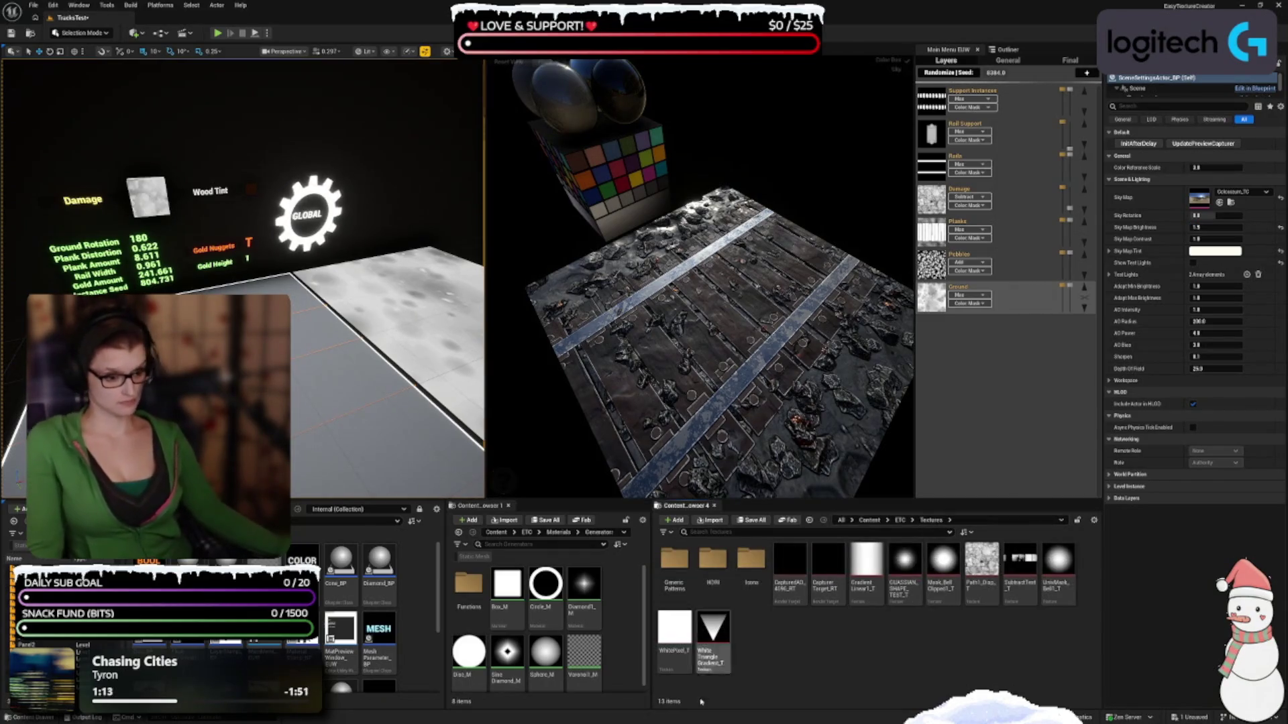